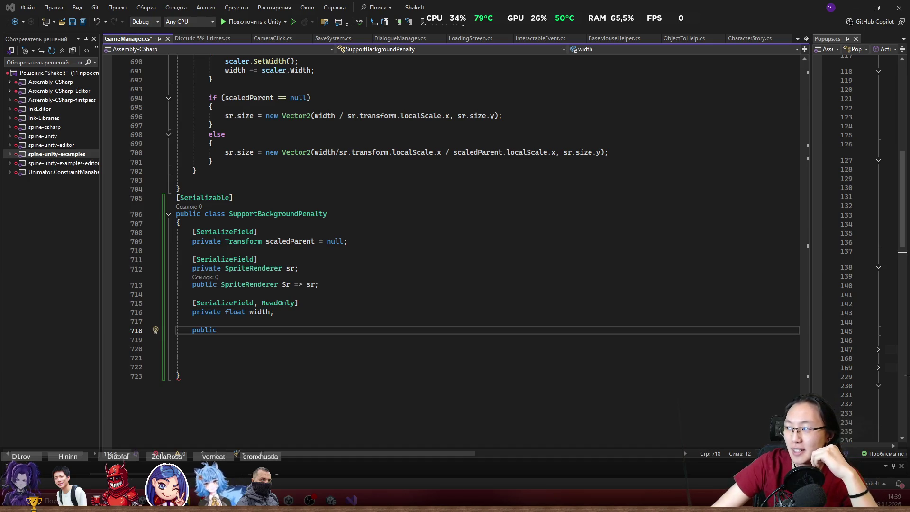
Step: On line 718 of SupportBackgroundPenalty, write 'public float Width()' with an opening brace for its body
left_click(291, 331)
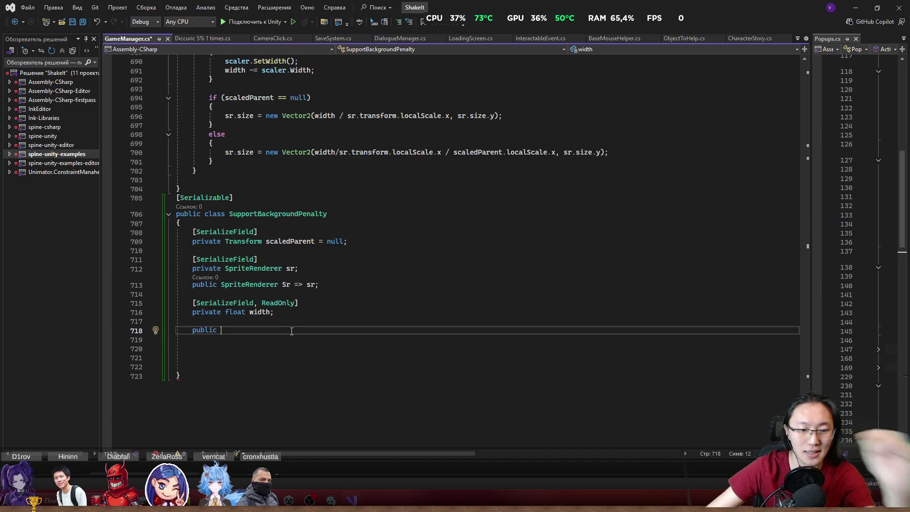
type("float Wi")
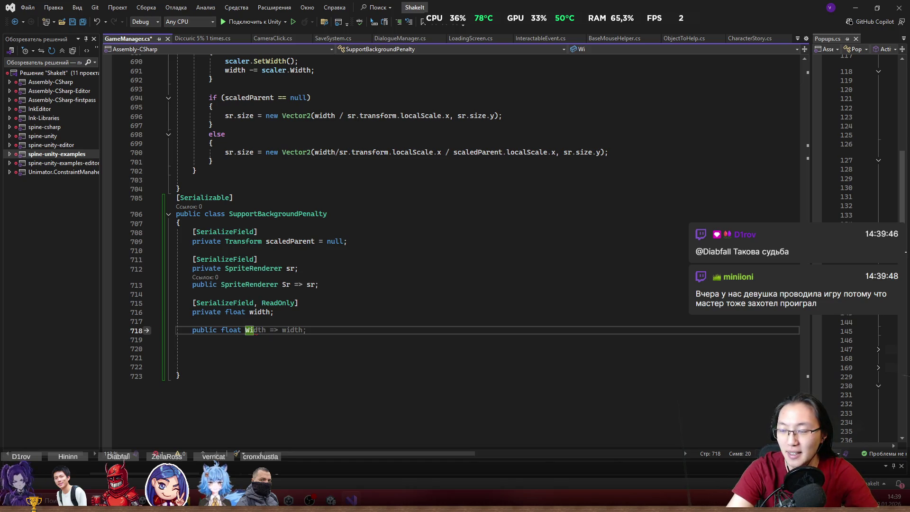
type("dth")
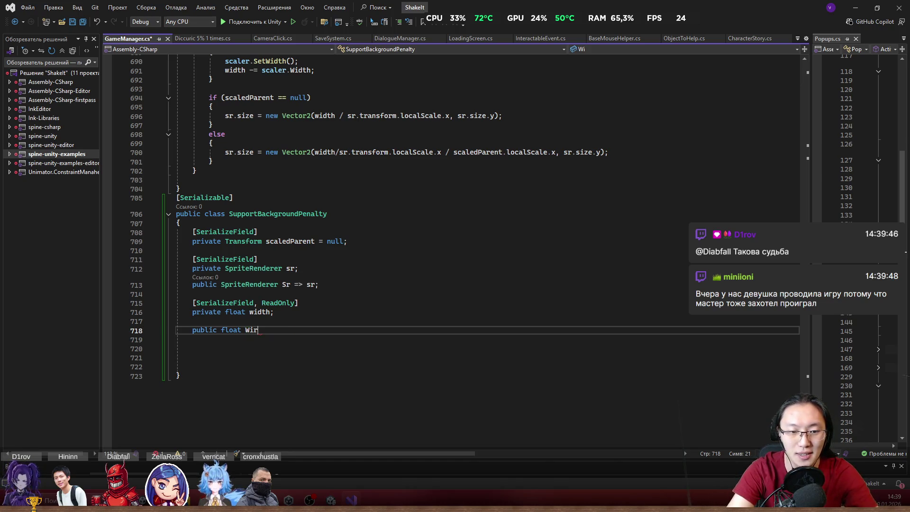
type("()")
key("Return")
type("{")
key("Return")
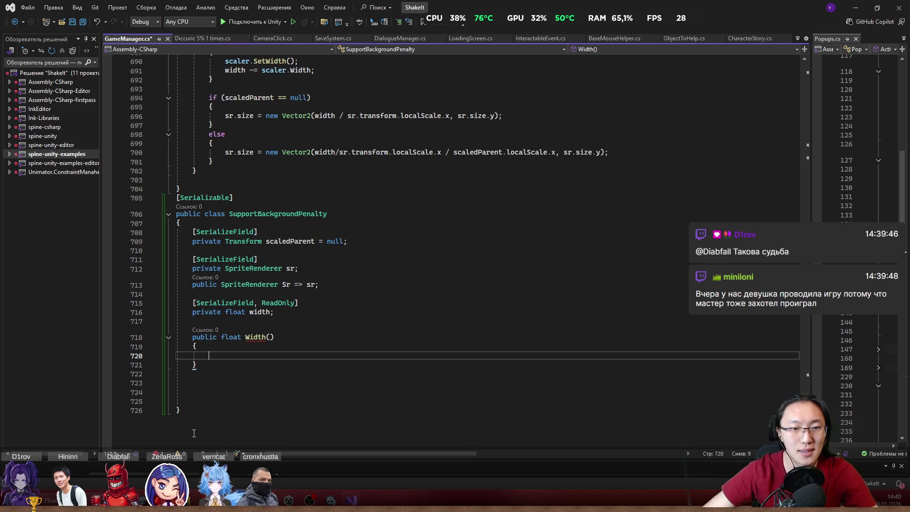
Step: Delete the private [SerializeField, ReadOnly] width field declaration
scroll(356, 231, "up", 1)
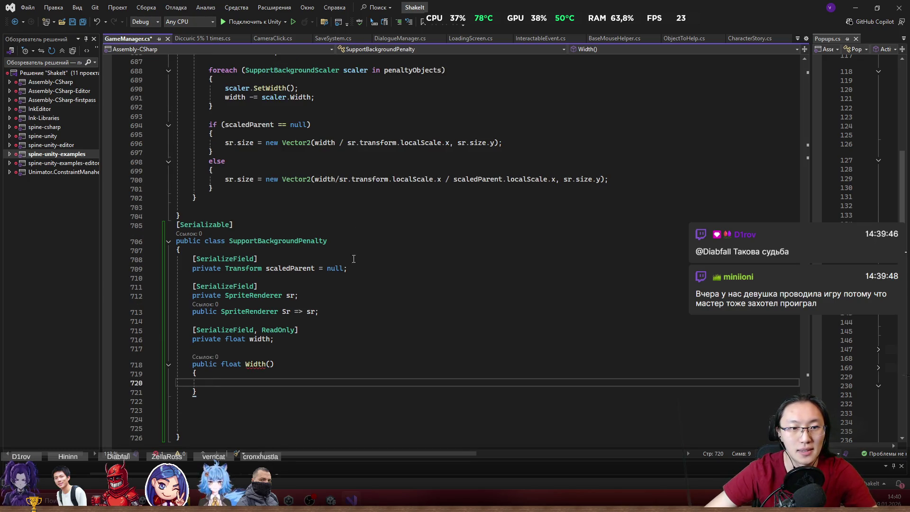
left_click_drag(289, 339, 318, 321)
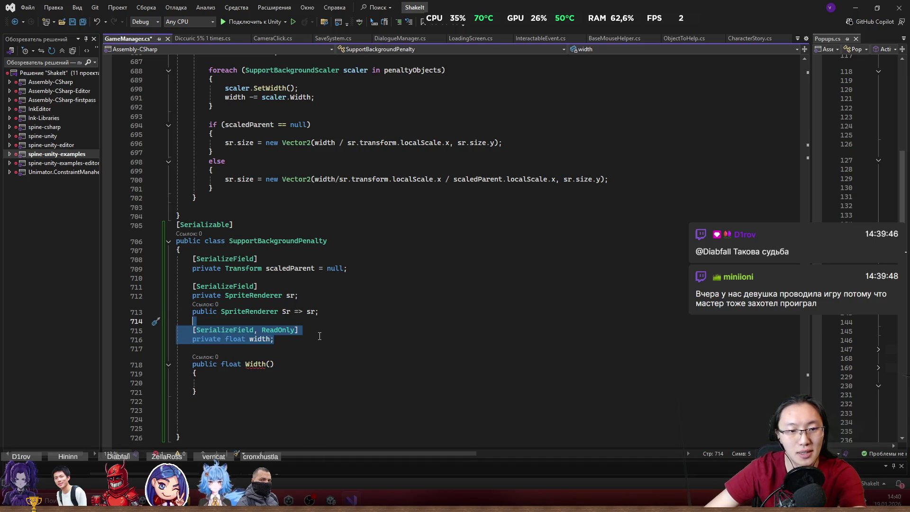
key("Delete")
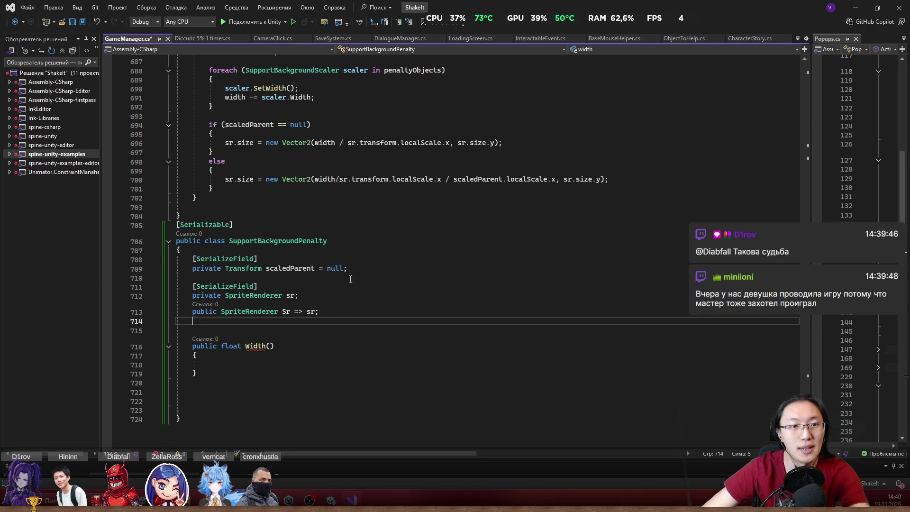
Step: Copy line 683's width = sr.size.x * sr.transform.lossyScale.x calculation into the Width() body
scroll(308, 191, "up", 4)
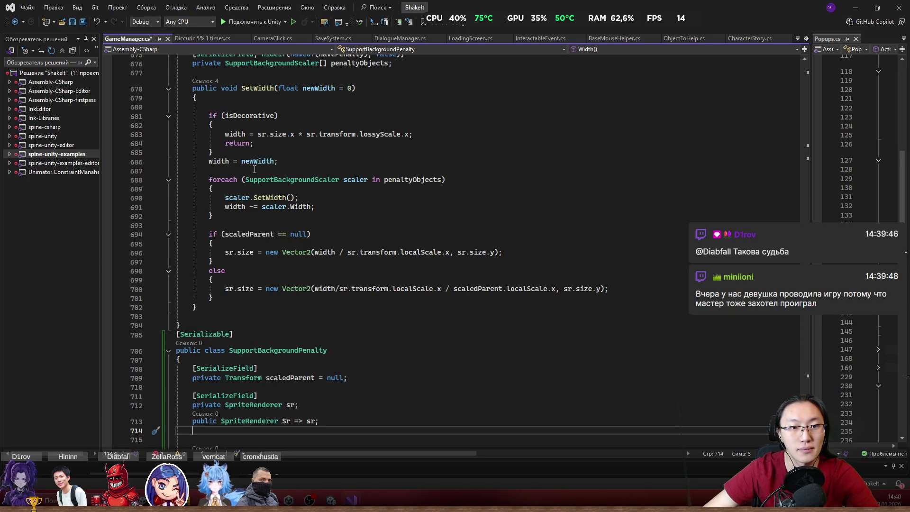
scroll(255, 168, "down", 1)
scroll(227, 134, "up", 1)
left_click_drag(226, 134, 379, 135)
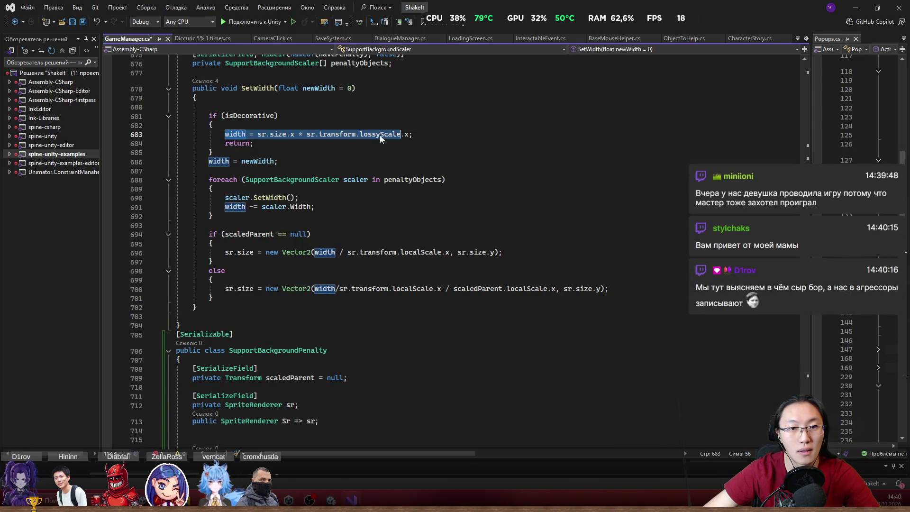
scroll(417, 242, "down", 4)
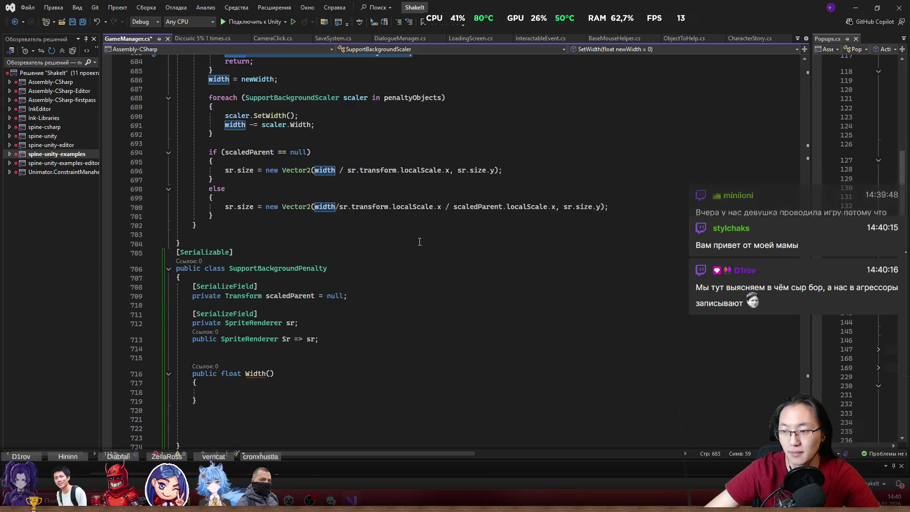
scroll(417, 241, "down", 2)
left_click(341, 310)
type("width = sr.size.x * sr.transform.lossyScale.x;")
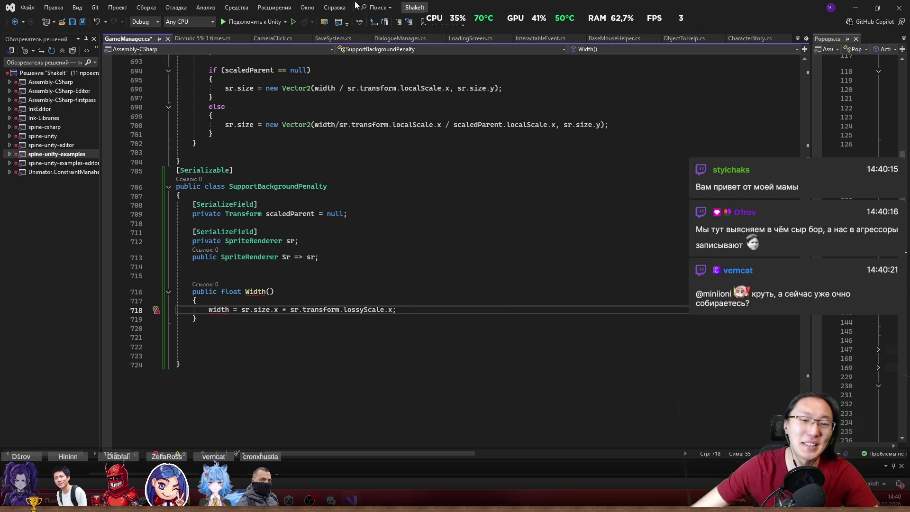
Step: Replace 'width =' on line 718 with 'return' so Width() returns the lossyScale product
key("Home")
key("Right")
key("Right")
key("Right")
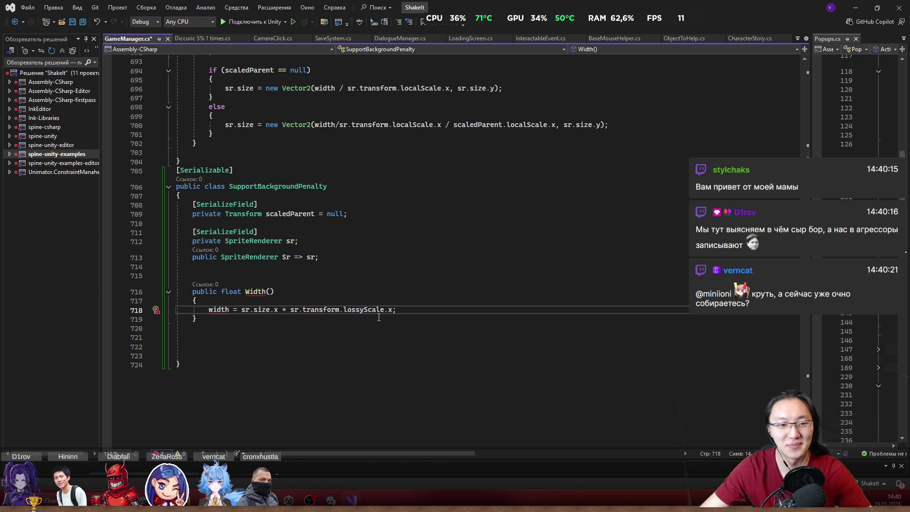
scroll(396, 295, "down", 1)
left_click_drag(208, 283, 238, 283)
type("return")
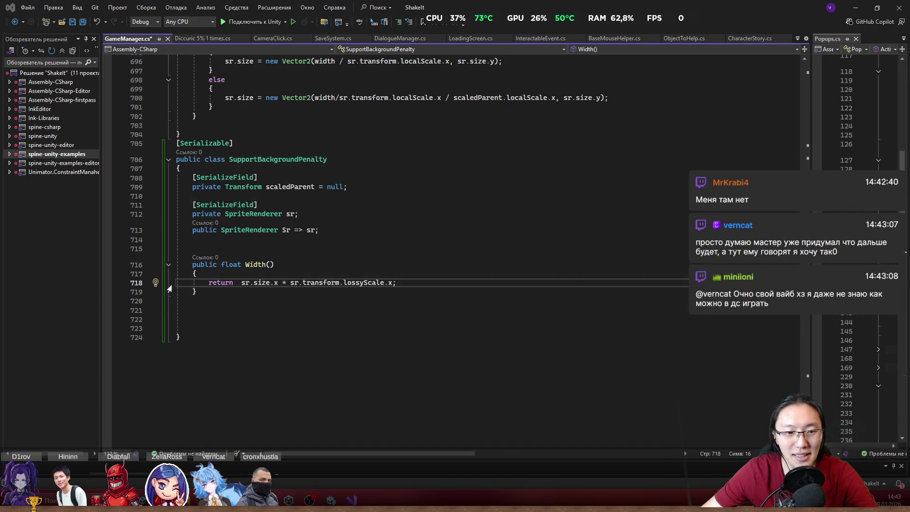
key("Up")
Step: Insert a blank line at the top of the Width() body, above the return
key("Return")
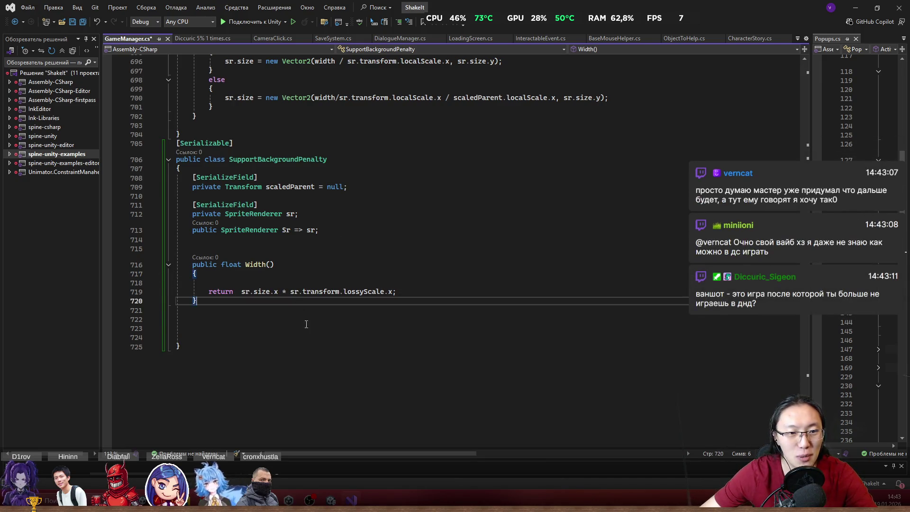
scroll(332, 332, "up", 2)
left_click_drag(303, 383, 309, 366)
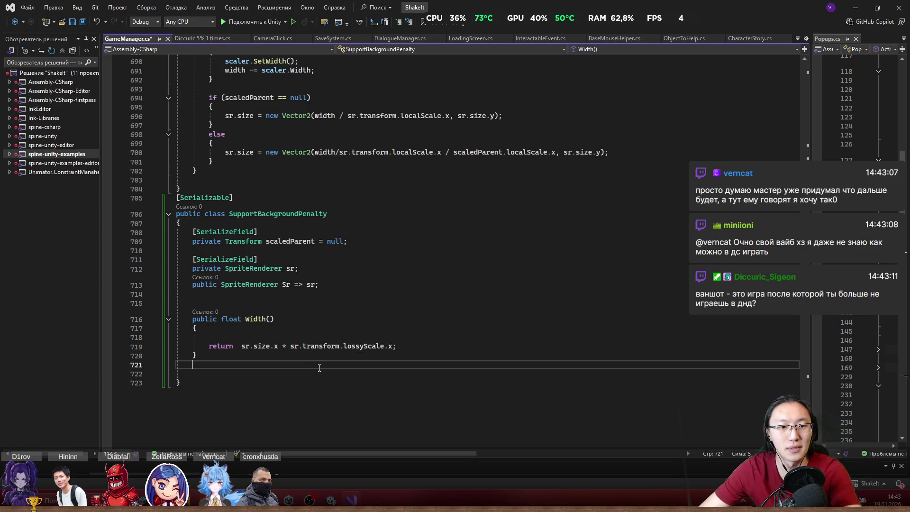
Step: Inspect the SupportBackgroundScaler type used by penaltyObjects on line 676
scroll(340, 275, "up", 4)
scroll(297, 223, "up", 5)
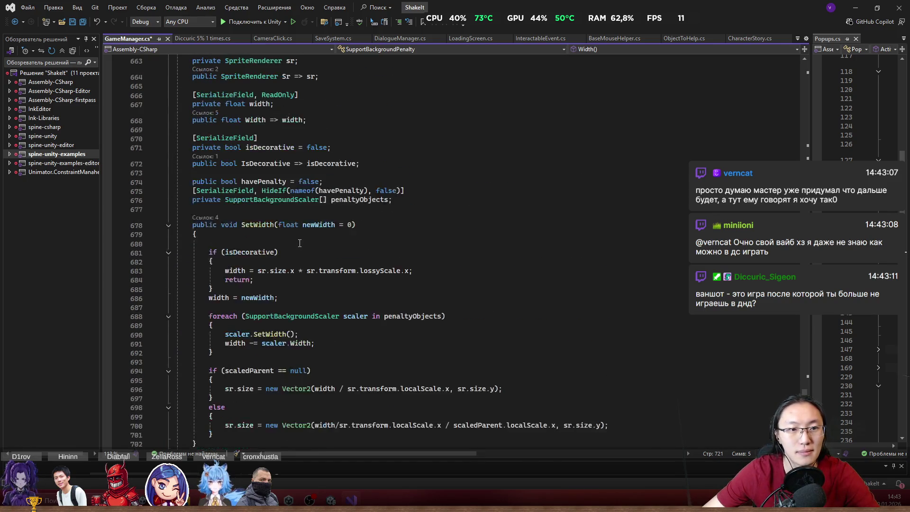
left_click(288, 200)
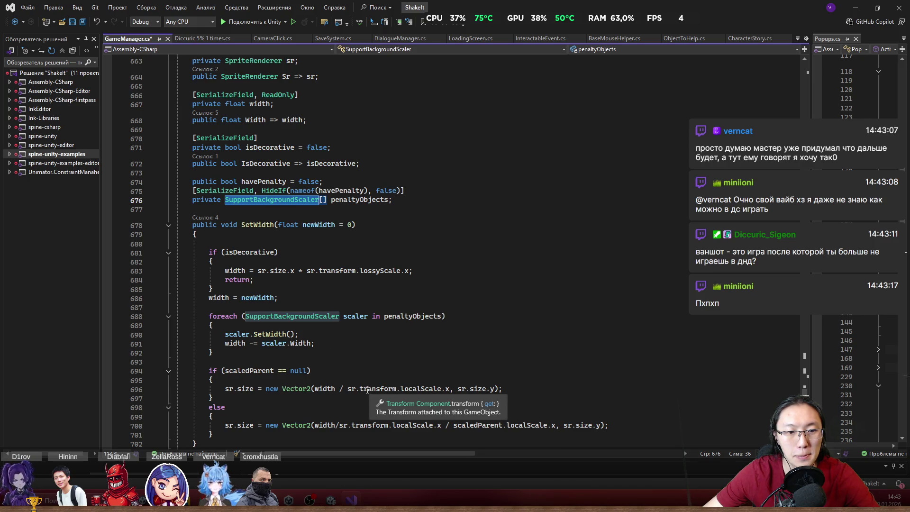
scroll(367, 389, "down", 2)
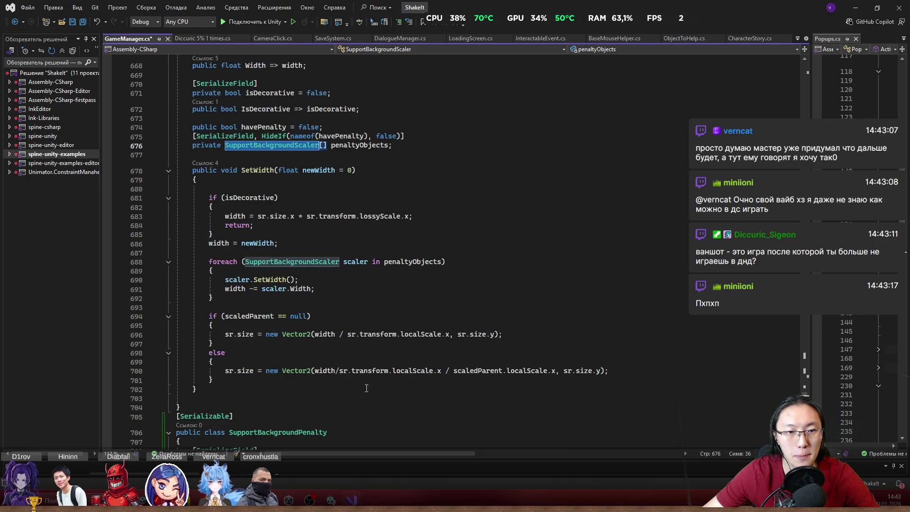
scroll(366, 388, "up", 5)
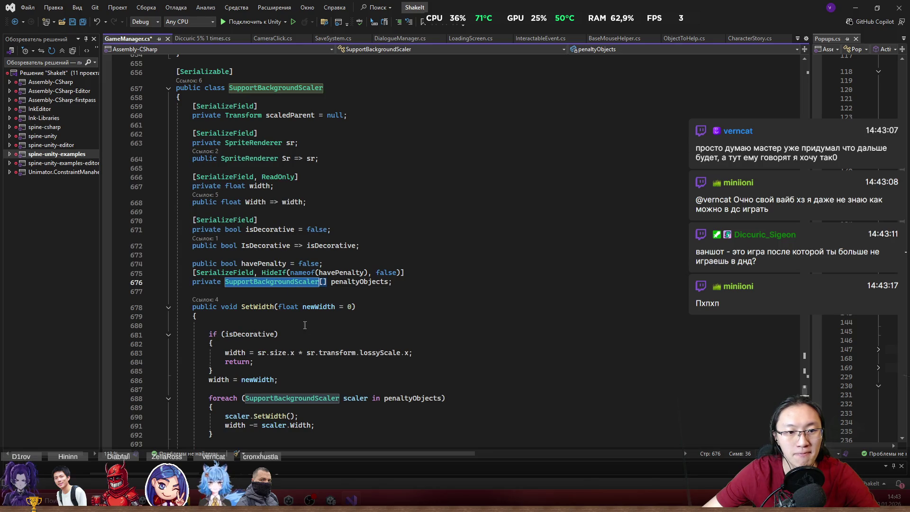
scroll(308, 334, "down", 12)
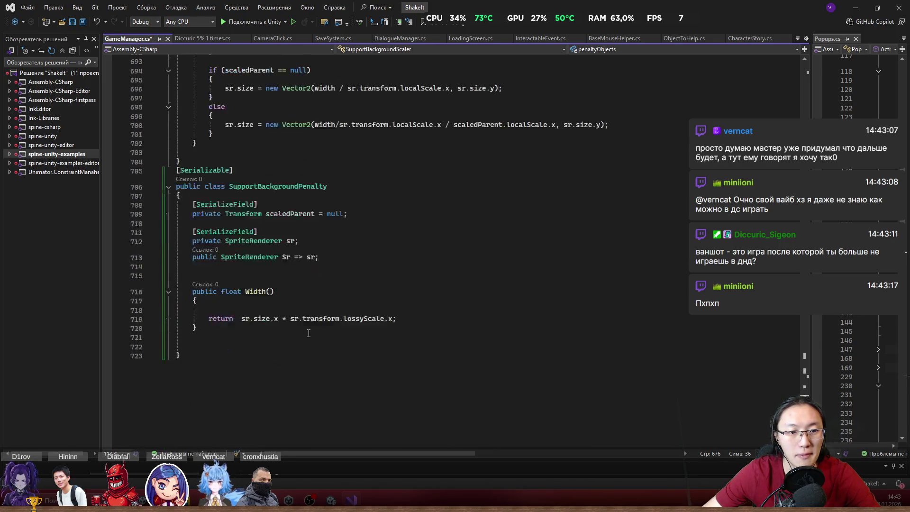
Step: Change penaltyObjects and its loop variable from SupportBackgroundScaler to SupportBackgroundPenalty
double_click(286, 186)
key("ctrl+c")
scroll(340, 308, "up", 11)
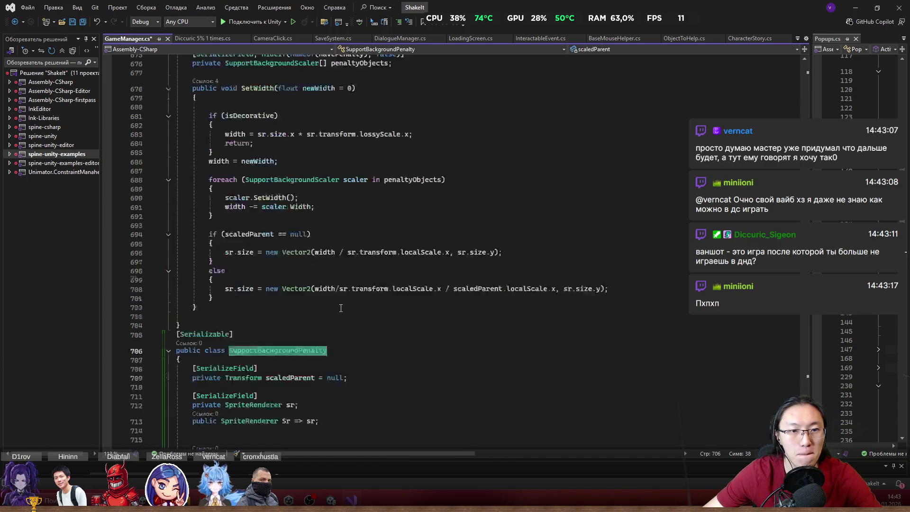
double_click(297, 229)
key("ctrl+v")
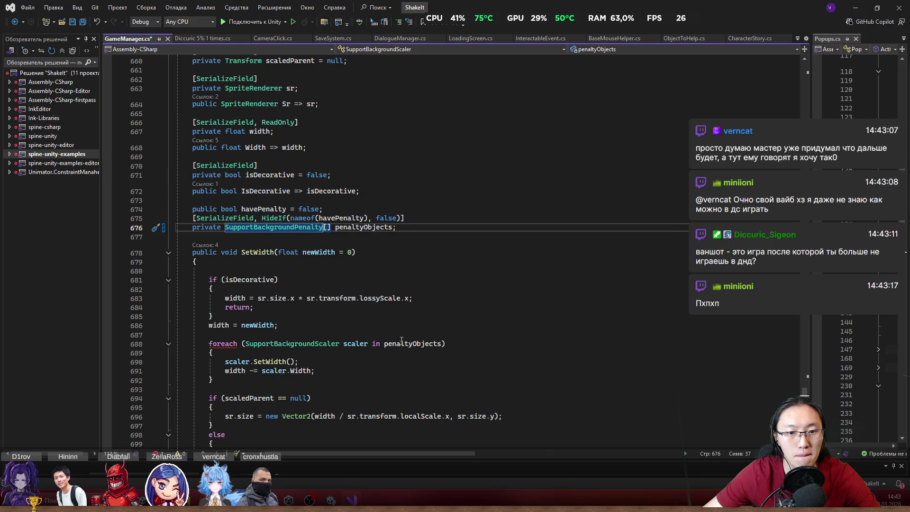
double_click(291, 343)
key("ctrl+v")
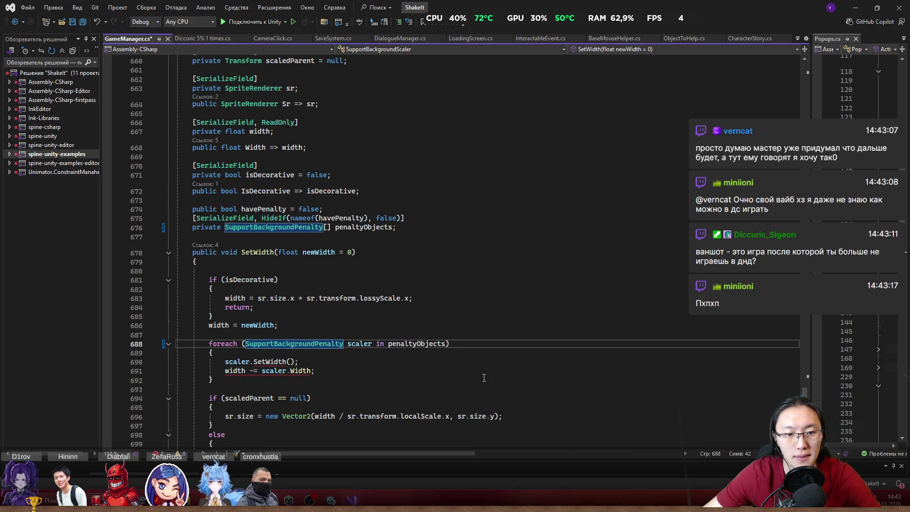
scroll(263, 203, "down", 5)
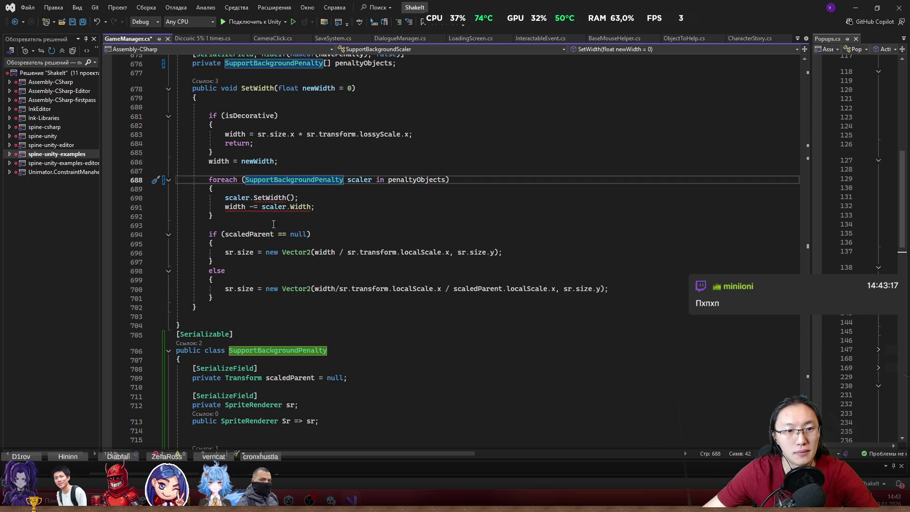
Step: Make the loop call scaler.Width() and delete the scaler.SetWidth() line
left_click(237, 197)
left_click(310, 207)
scroll(384, 295, "down", 4)
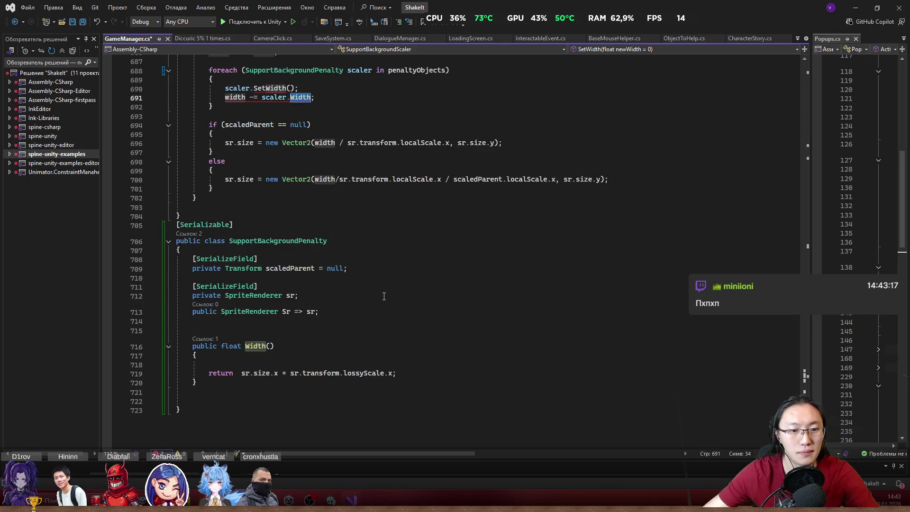
left_click(311, 98)
type("()")
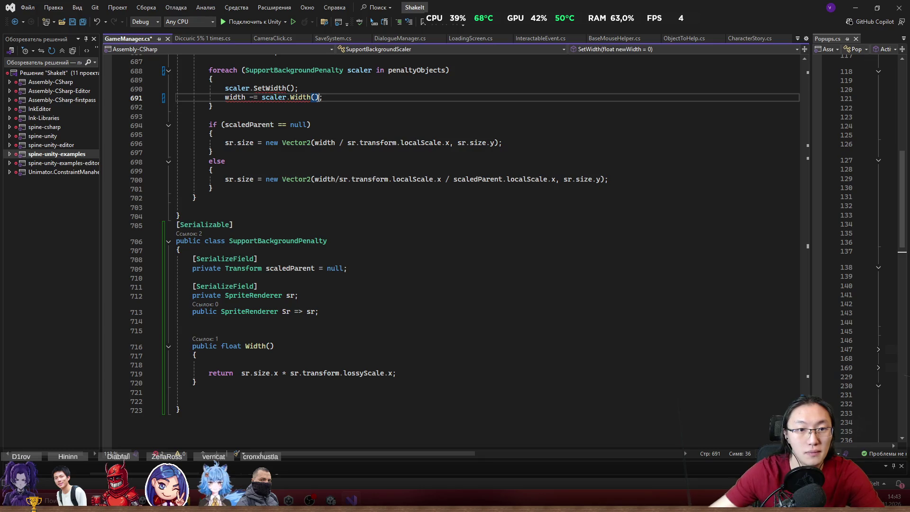
key("Up")
key("ctrl+x")
left_click(383, 115)
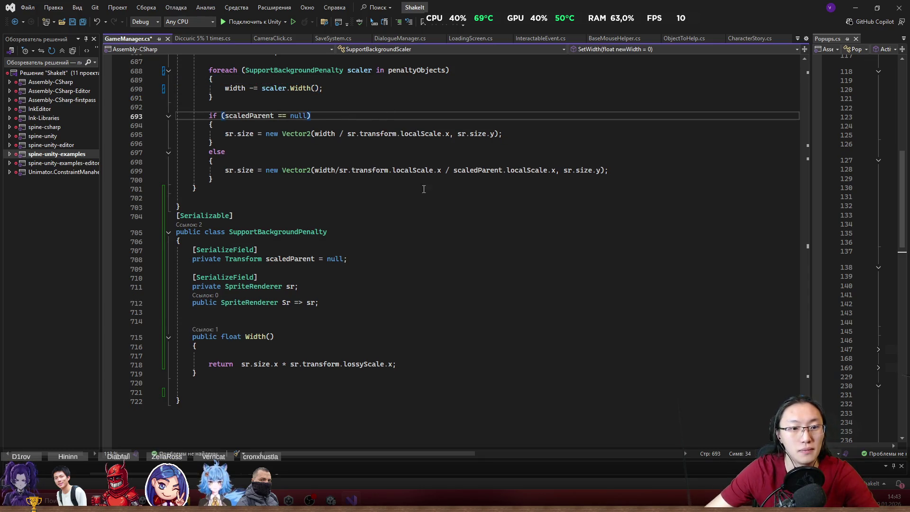
scroll(447, 212, "up", 20)
scroll(448, 212, "down", 6)
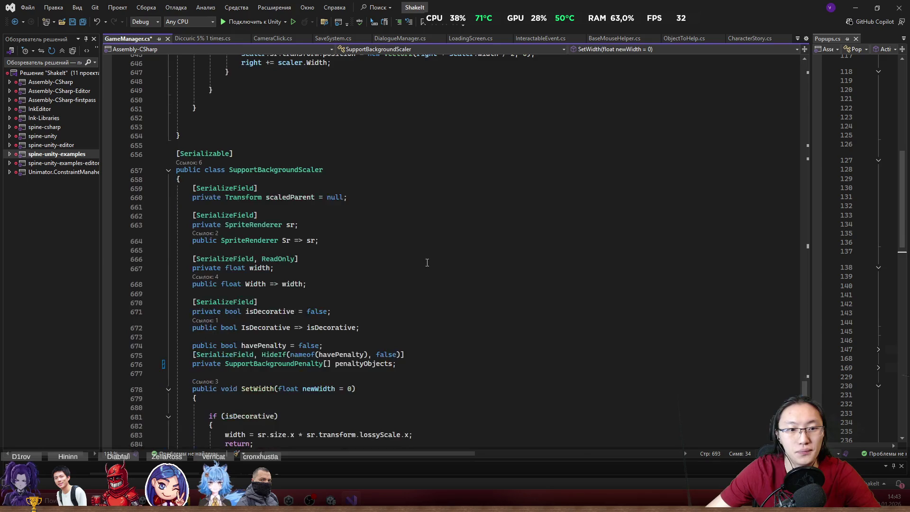
Step: Minimize Visual Studio to bring the Unity editor back
left_click(860, 9)
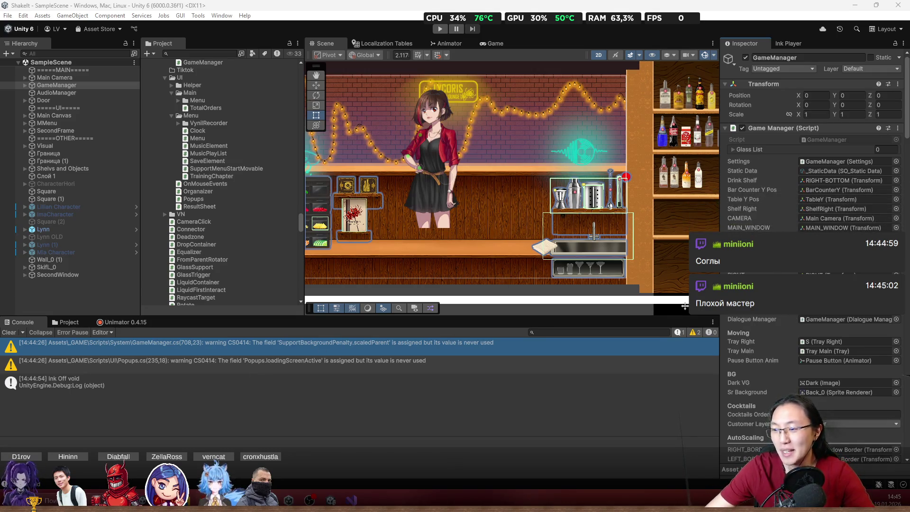
Step: Review the Inspector's AutoScaling lists, then return to Visual Studio's SupportBackgroundPenalty class
scroll(810, 261, "down", 10)
scroll(810, 142, "down", 4)
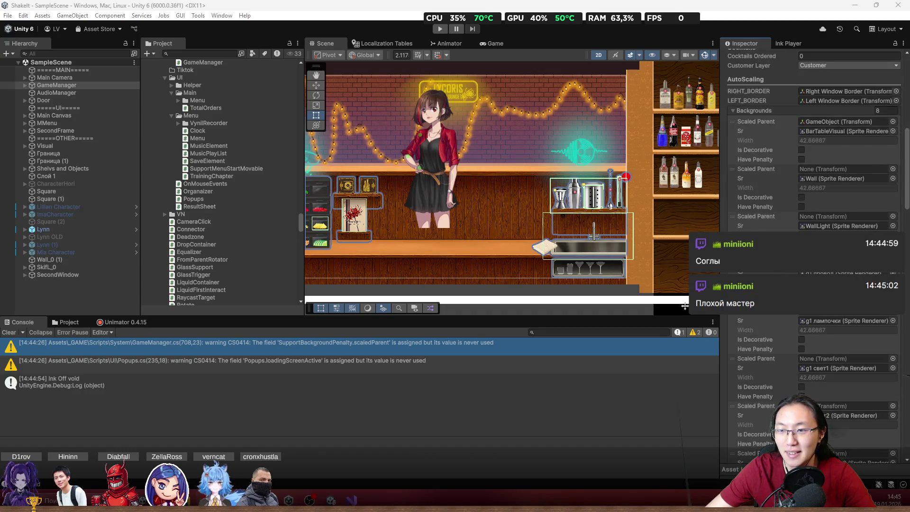
scroll(801, 284, "down", 12)
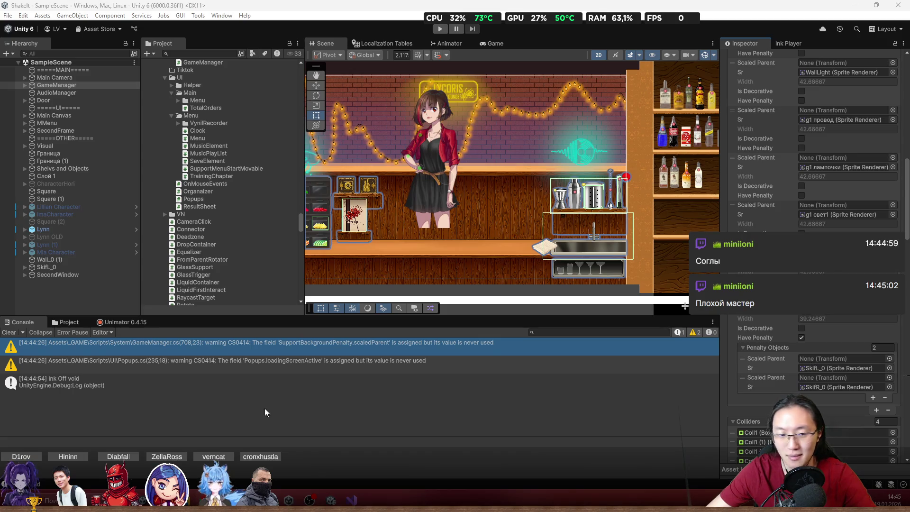
left_click(351, 500)
scroll(307, 199, "down", 16)
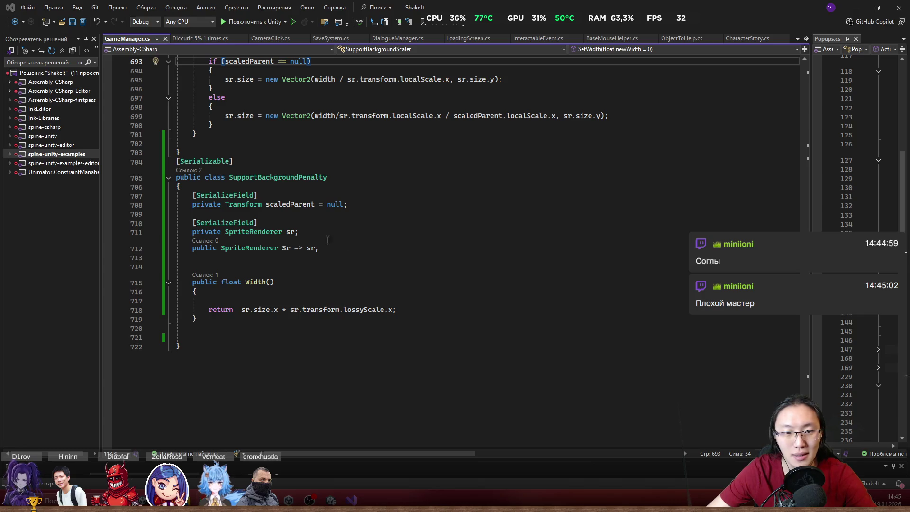
Step: Delete the unused scaledParent field and minimize Visual Studio so Unity recompiles
left_click_drag(353, 205, 379, 188)
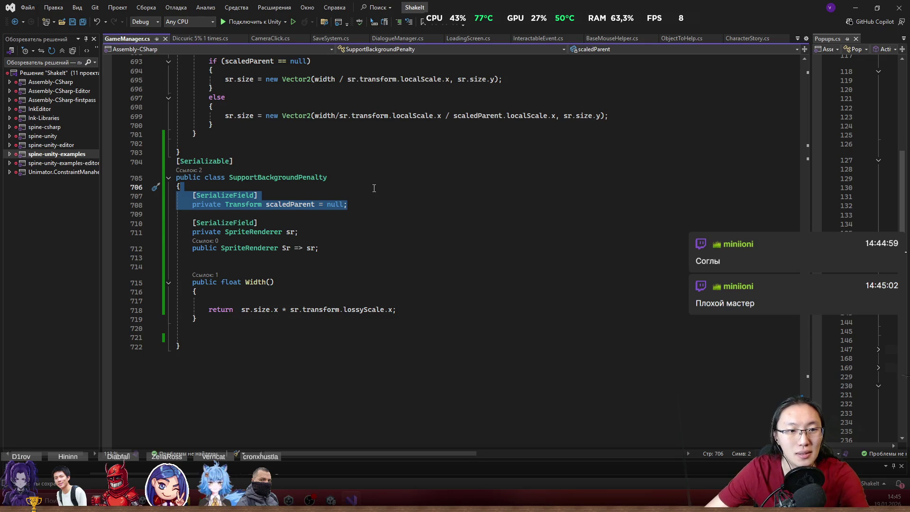
key("Delete")
left_click(375, 213)
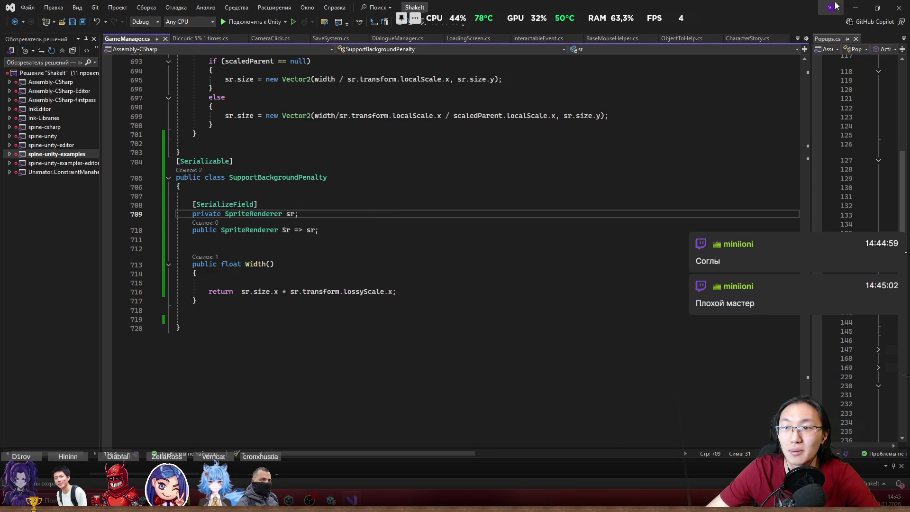
left_click(851, 8)
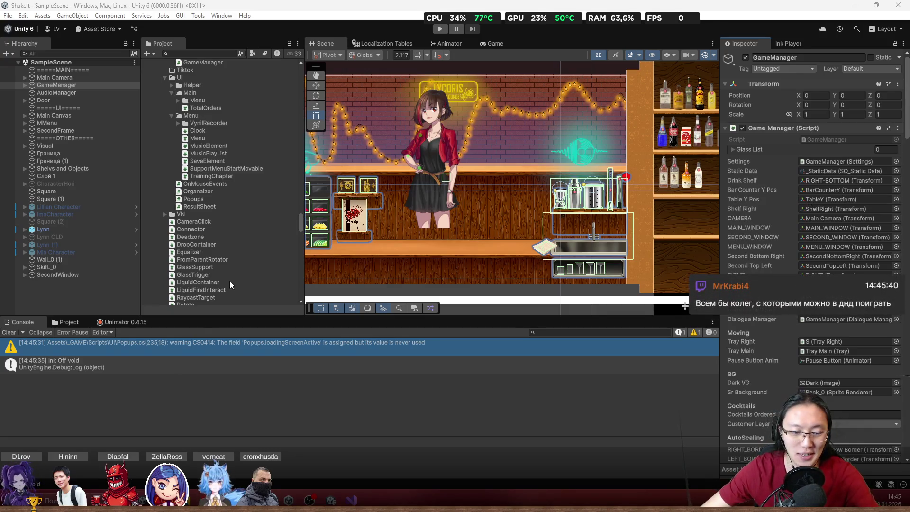
Step: Dismiss the browser and scroll through the GameManager Inspector in Unity
left_click(164, 500)
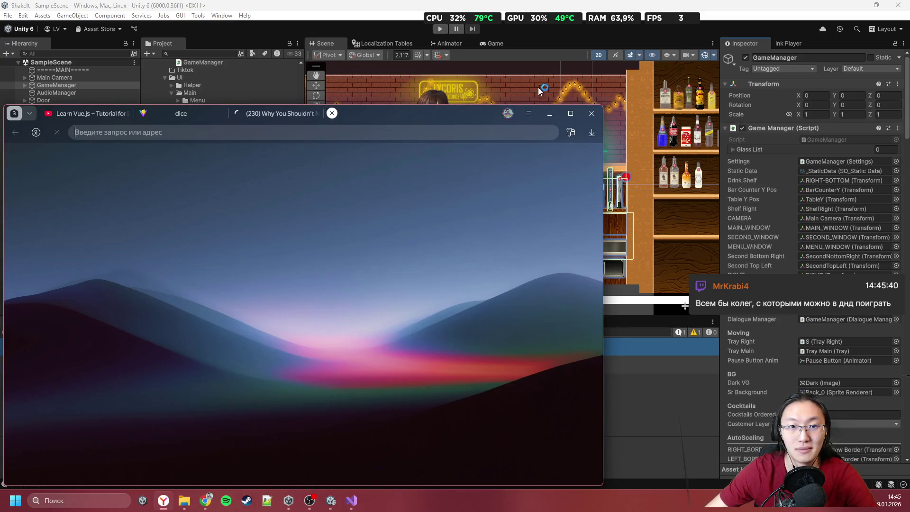
left_click(550, 113)
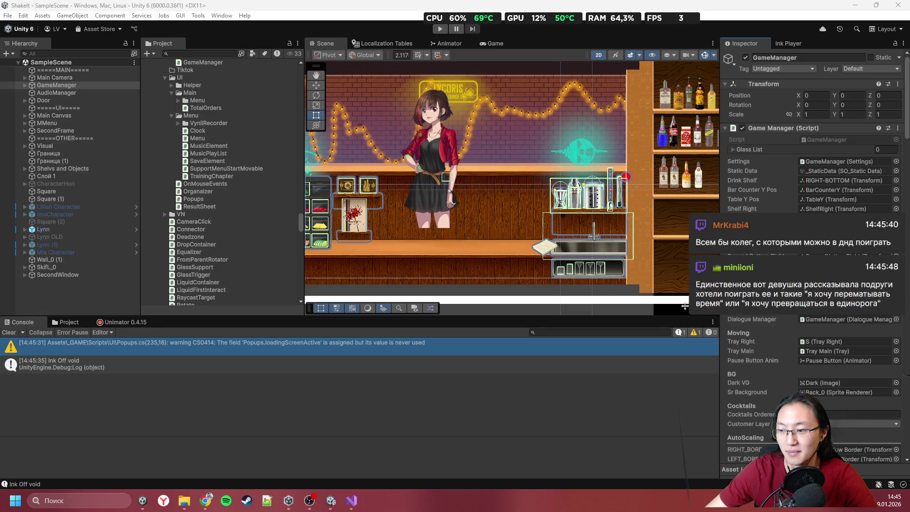
mouse_move(210, 504)
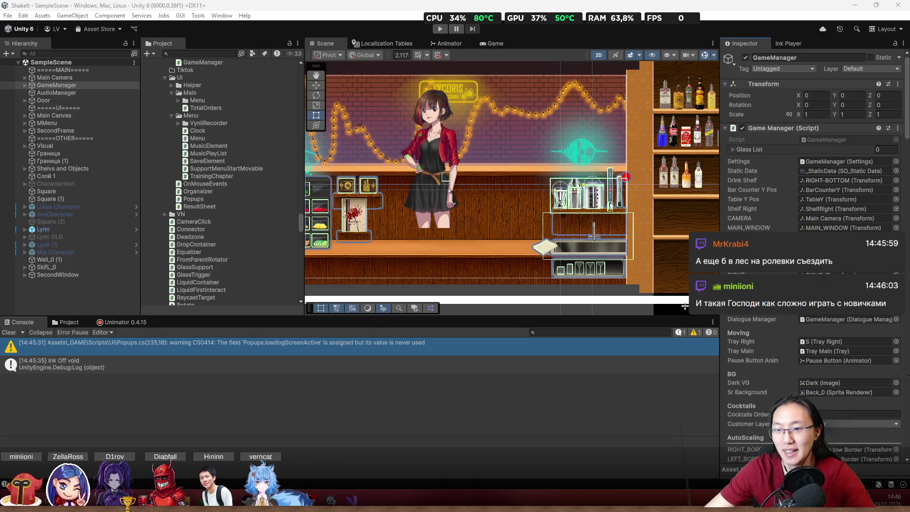
scroll(810, 284, "down", 10)
scroll(785, 349, "down", 15)
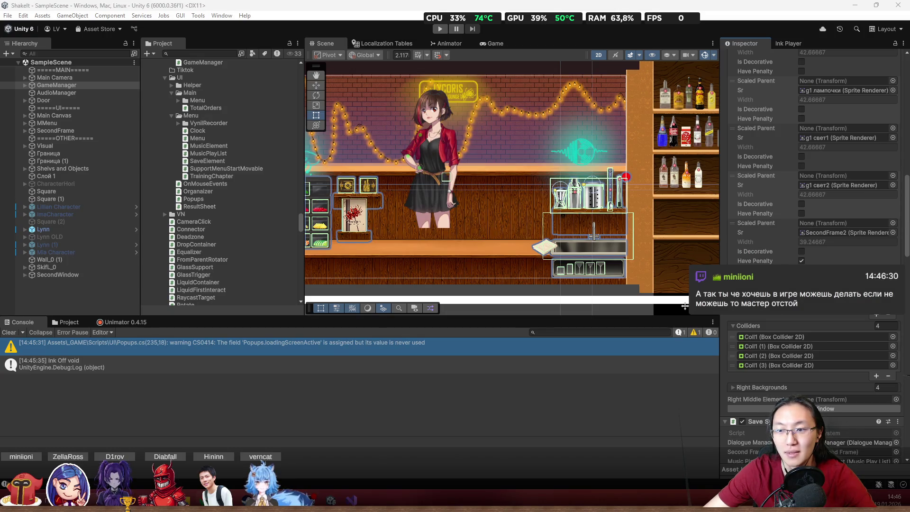
scroll(813, 190, "up", 10)
scroll(766, 239, "up", 5)
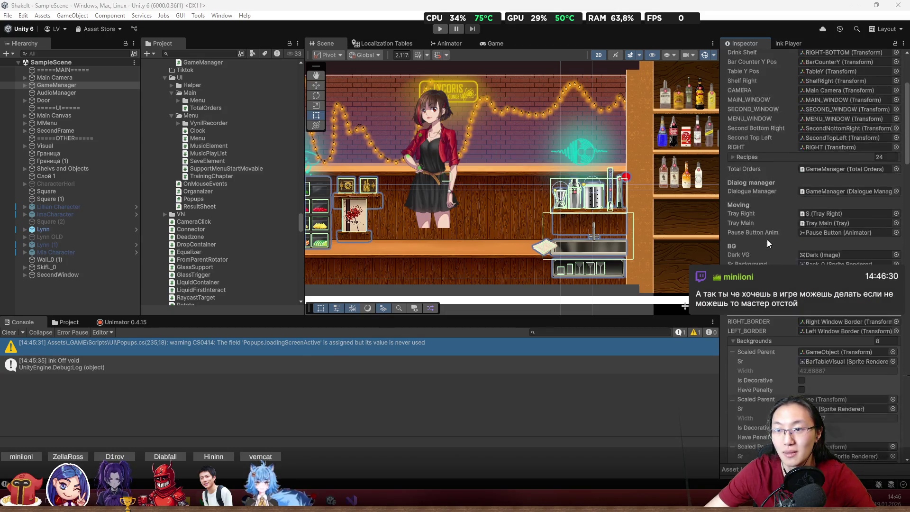
Step: Collapse the Backgrounds list, then expand and re-collapse Right Backgrounds
left_click(749, 363)
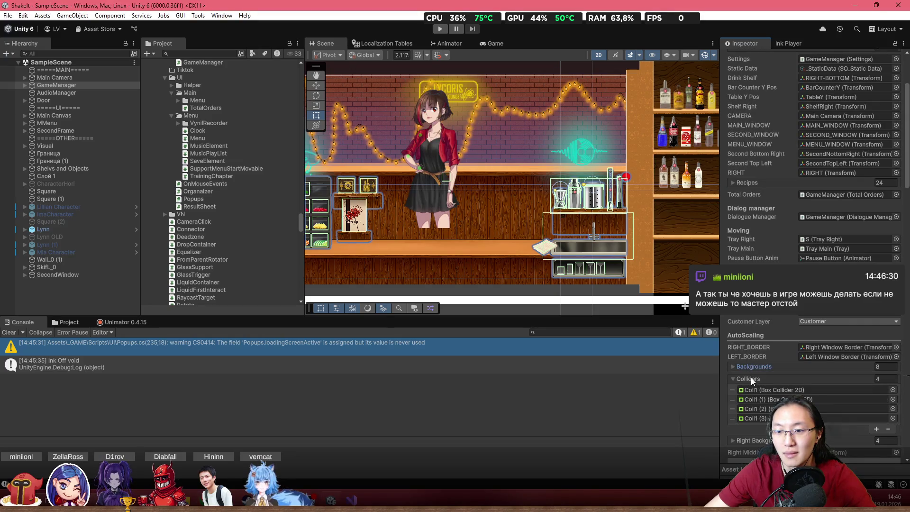
scroll(753, 378, "down", 4)
left_click(759, 360)
scroll(759, 360, "down", 10)
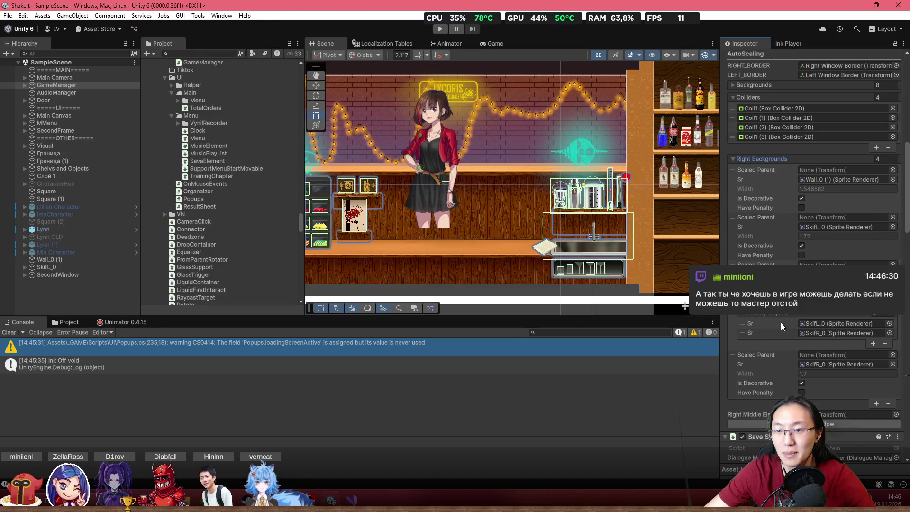
left_click(777, 159)
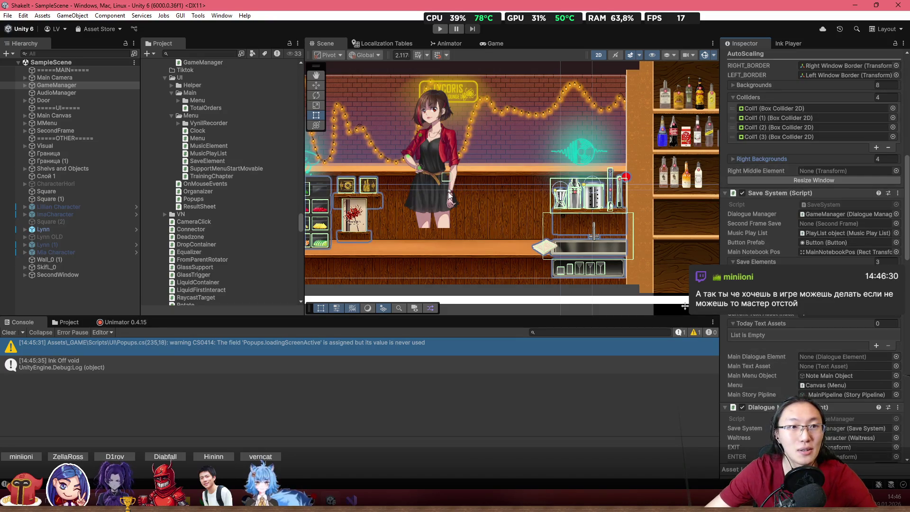
scroll(480, 180, "down", 2)
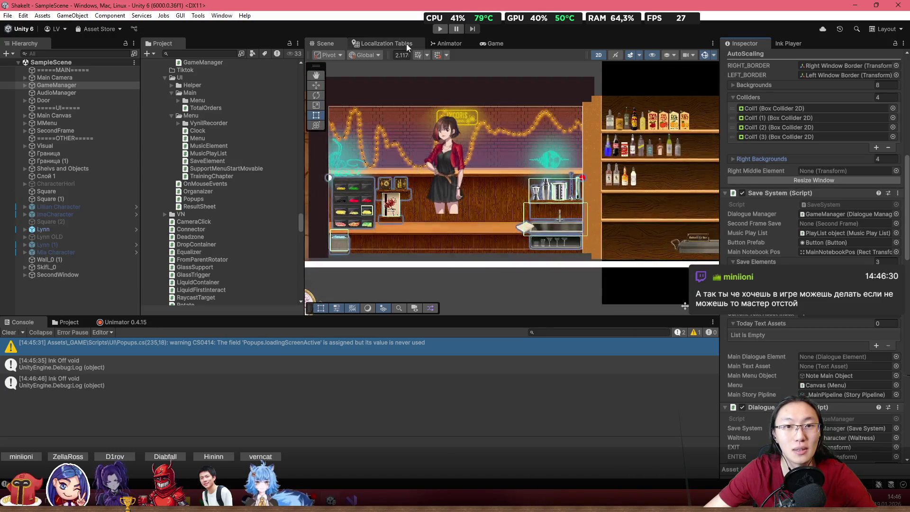
Step: Set the Game view to 4:3, play, move right to the bottle shelves, then stop
left_click(490, 43)
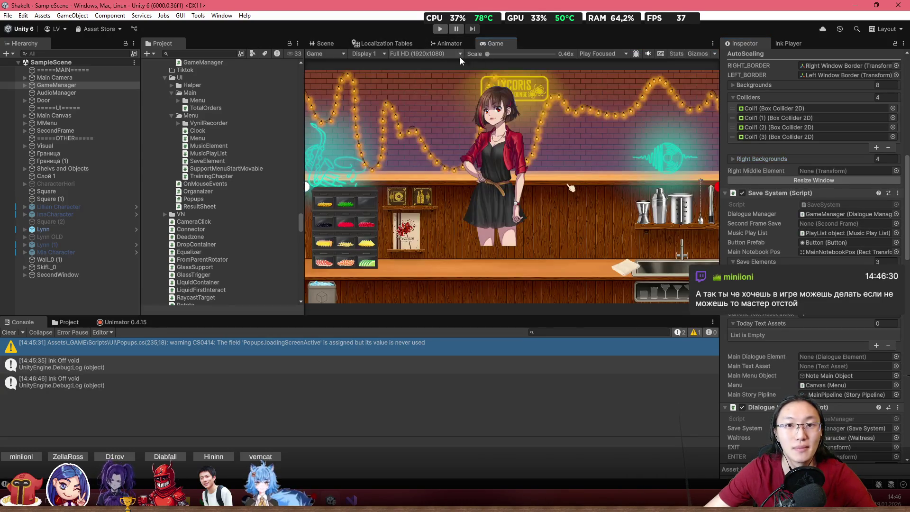
left_click(459, 54)
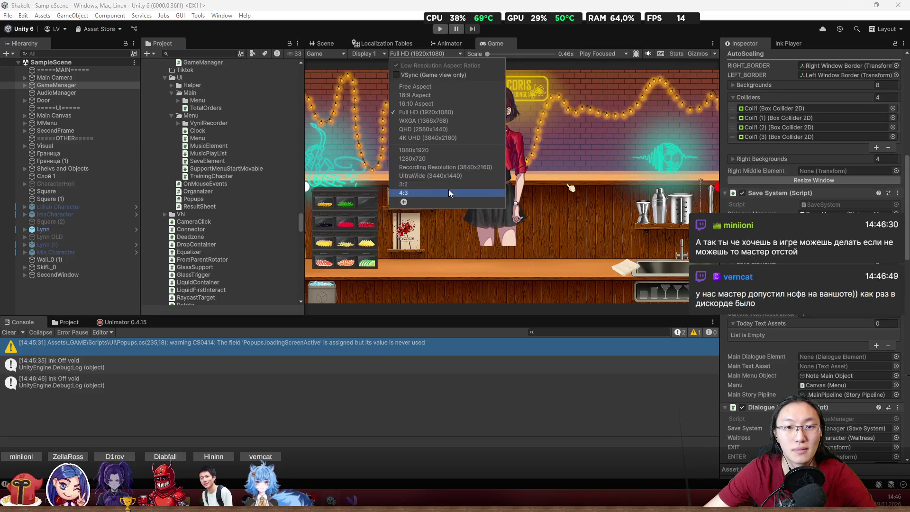
left_click(448, 188)
left_click(441, 29)
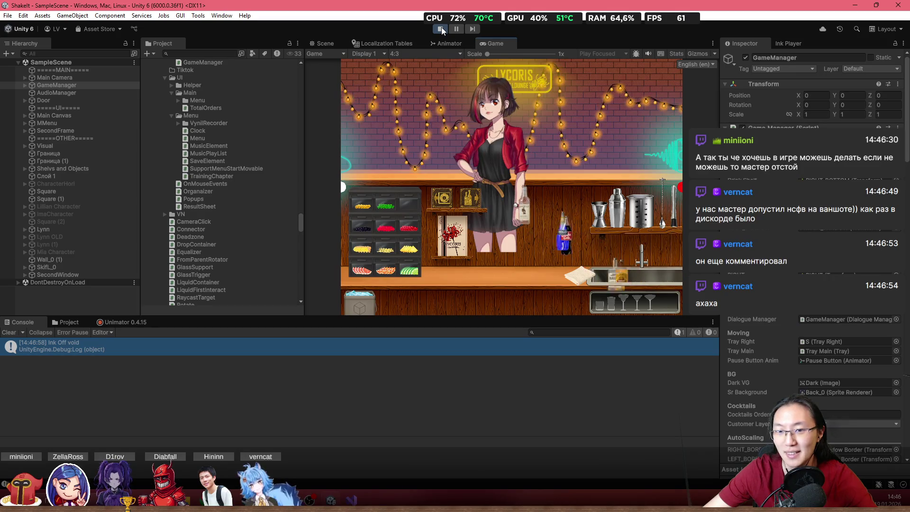
key("Right")
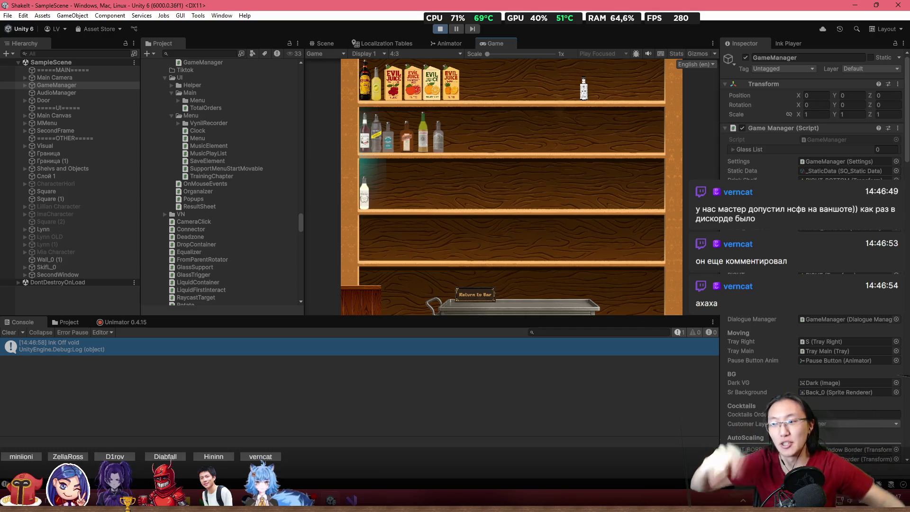
left_click(439, 29)
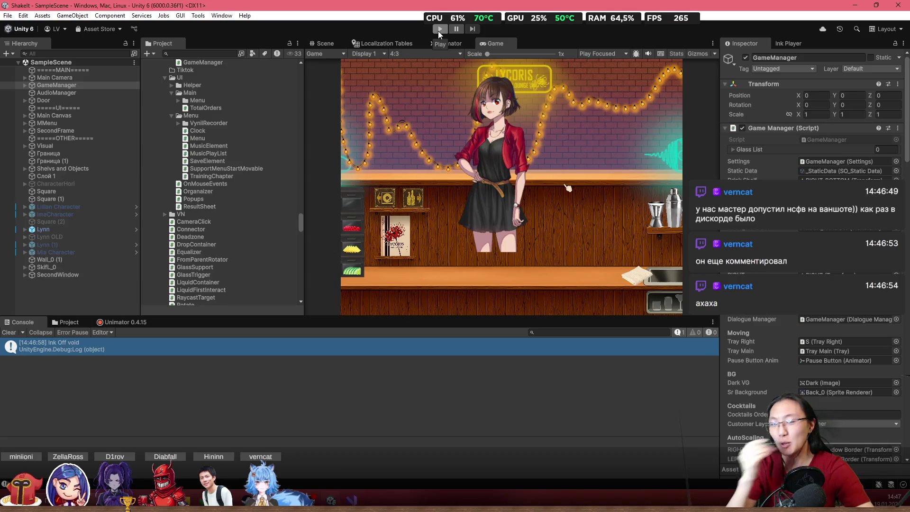
Step: Set the Game view to Full HD (1920x1080) and drag the panel dividers to widen it
left_click(421, 55)
left_click(448, 113)
left_click_drag(302, 97, 266, 107)
left_click_drag(721, 135, 731, 137)
left_click_drag(266, 139, 273, 141)
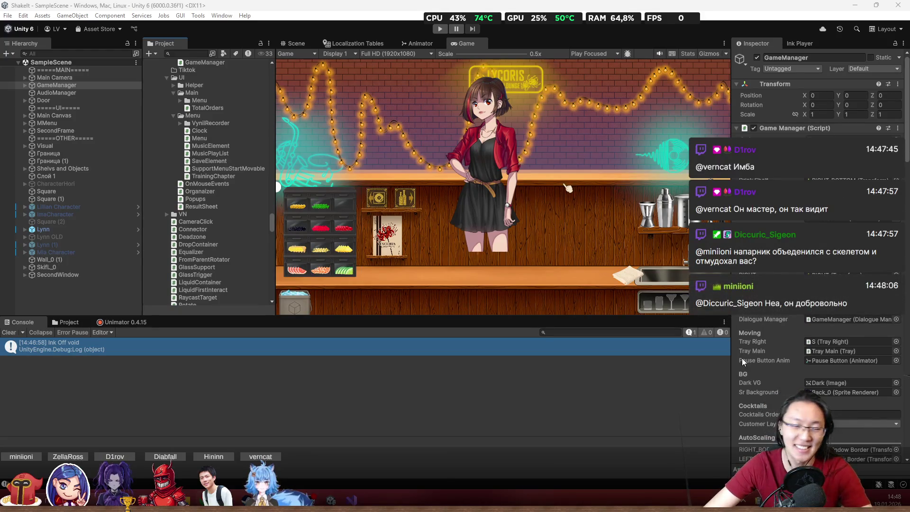
left_click(434, 81)
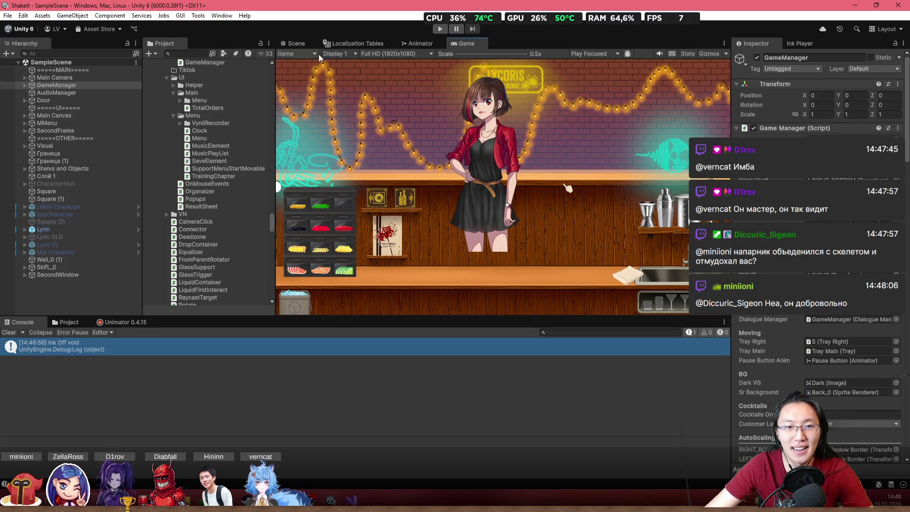
Step: Switch to the Scene view, select MMenu > Canvas and zoom out over the three notebooks
left_click(292, 43)
left_click_drag(435, 192, 584, 189)
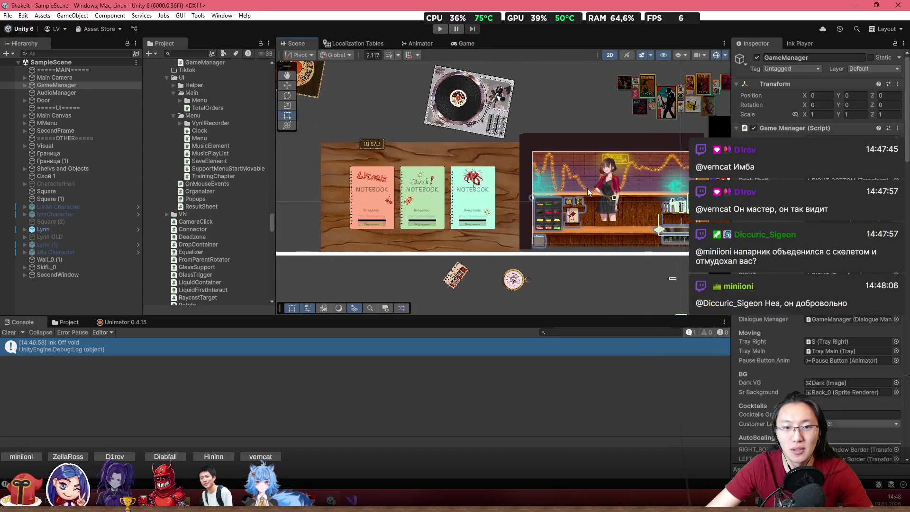
scroll(583, 189, "up", 2)
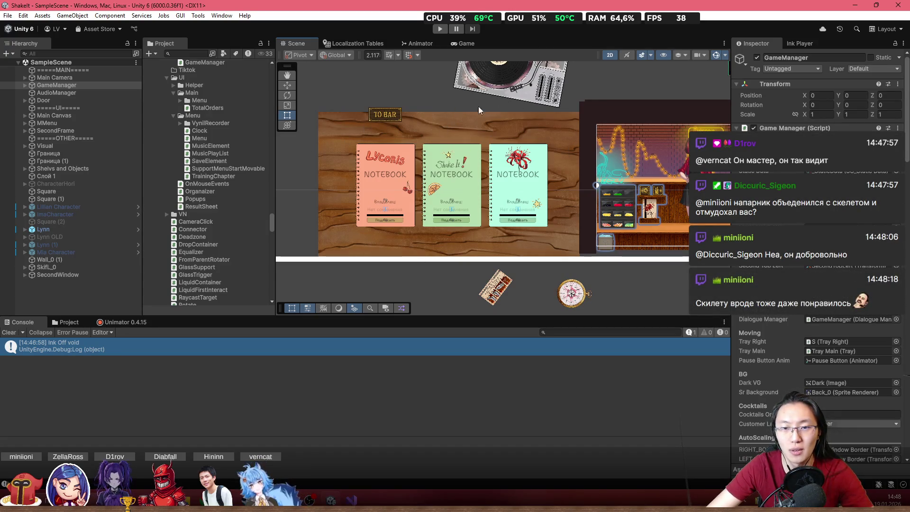
left_click(399, 133)
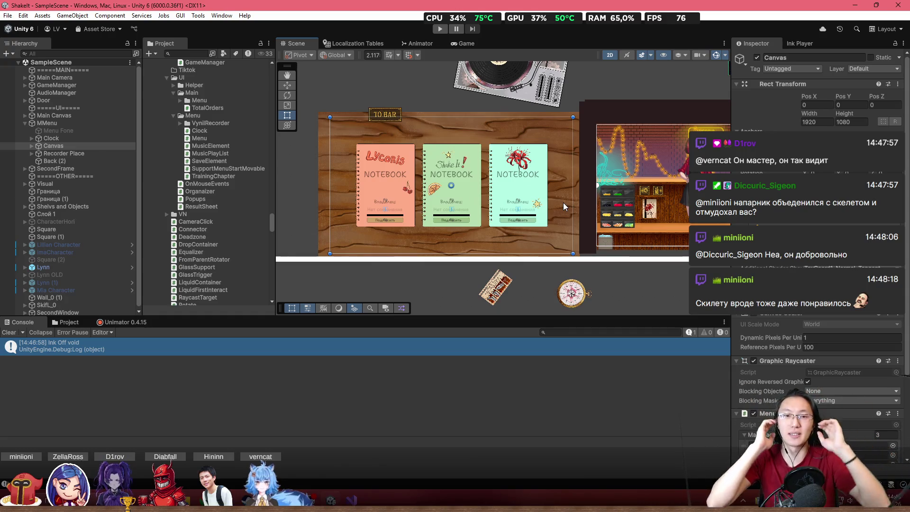
scroll(683, 108, "down", 2)
mouse_move(606, 142)
left_mouse_down()
mouse_move(494, 156)
mouse_move(435, 182)
mouse_move(531, 201)
left_mouse_up()
scroll(435, 182, "down", 2)
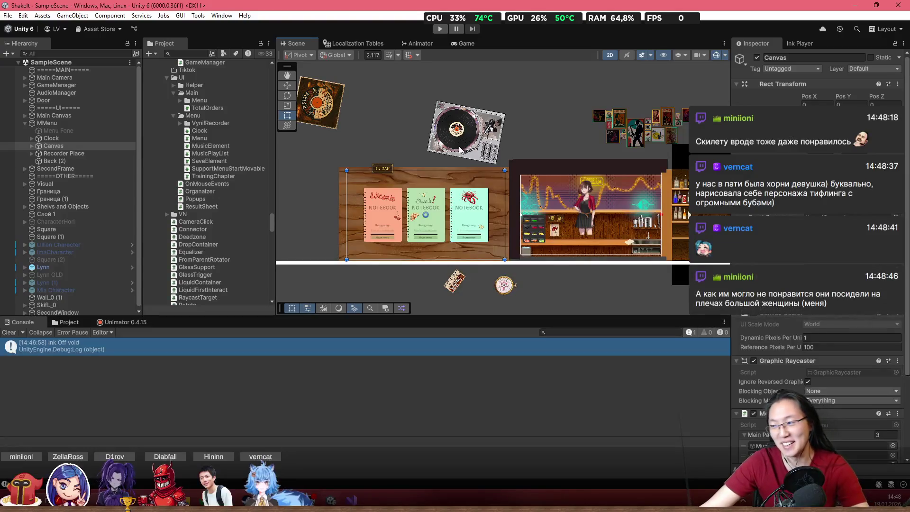
scroll(413, 219, "up", 5)
Step: Select the Back (2) background object and check which sprite it uses
left_click_drag(488, 268, 490, 226)
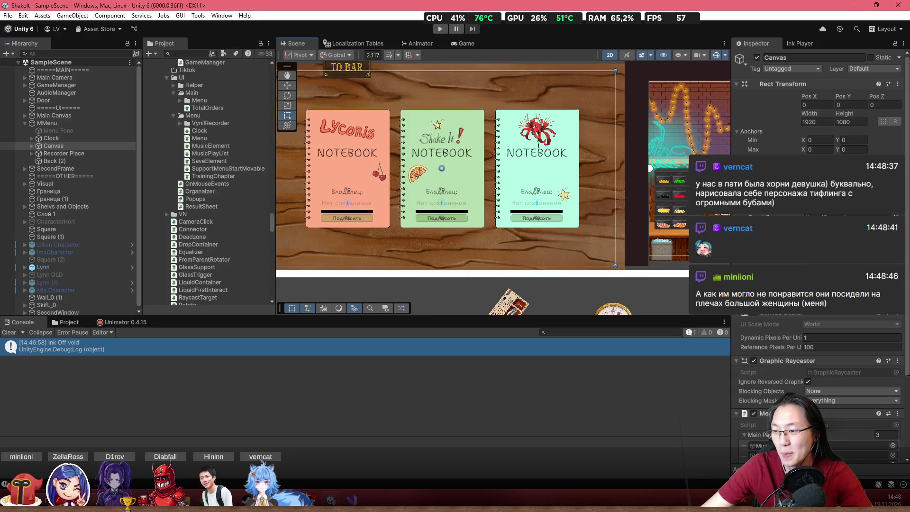
left_click(289, 224)
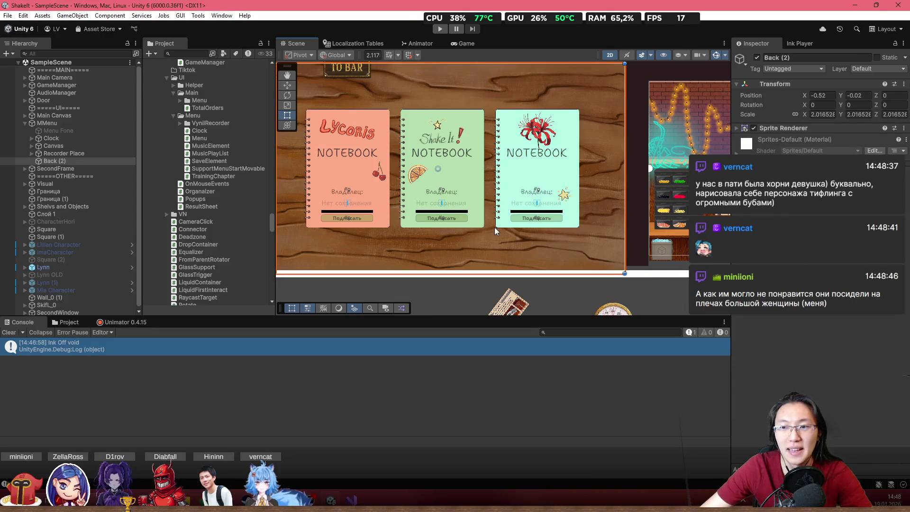
left_click_drag(289, 224, 385, 224)
left_click(759, 127)
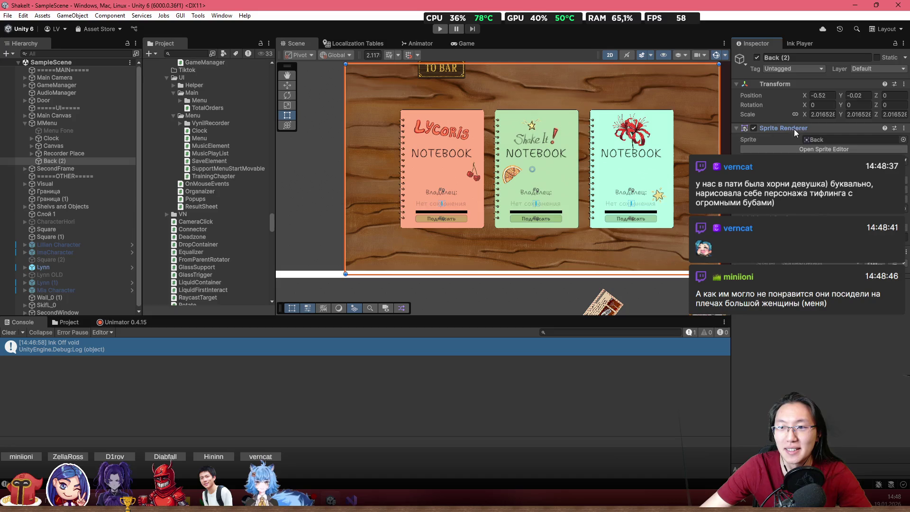
Step: Locate the Back sprite in the Project panel and show it in Explorer
left_click(834, 140)
left_click(66, 322)
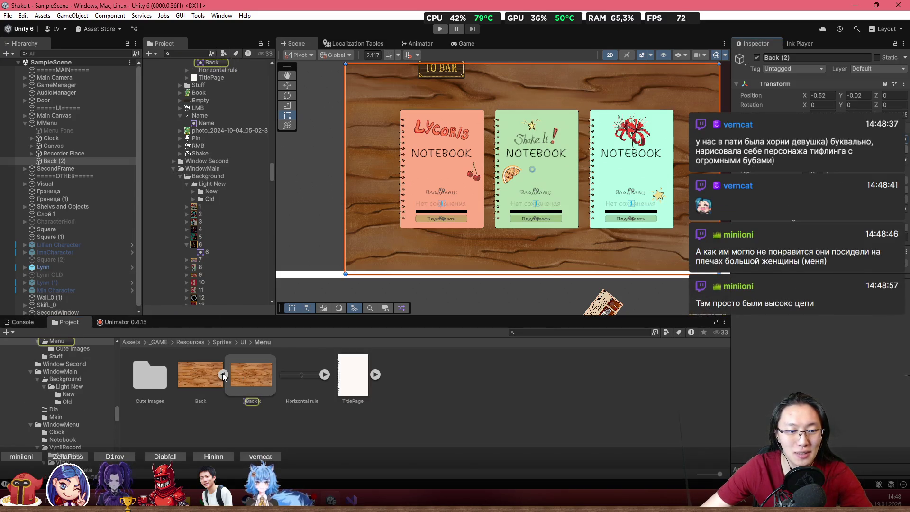
left_click(222, 375)
right_click(186, 377)
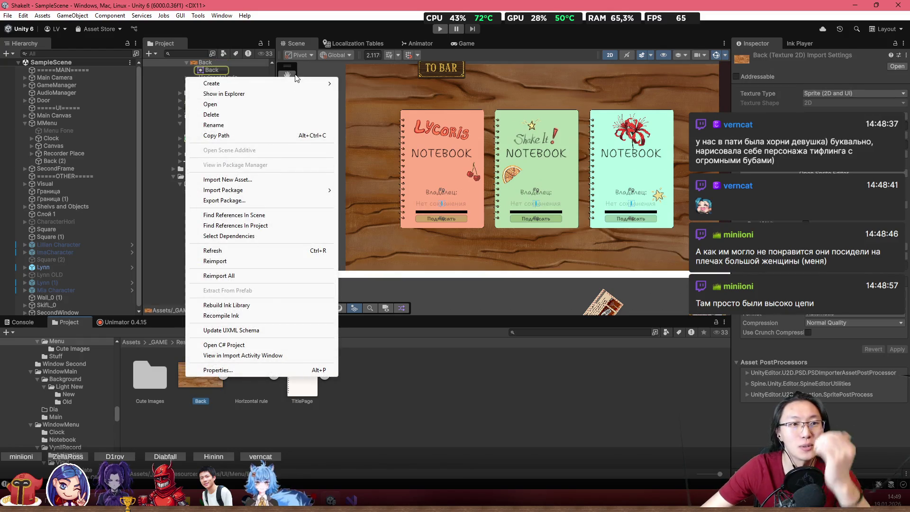
mouse_move(304, 84)
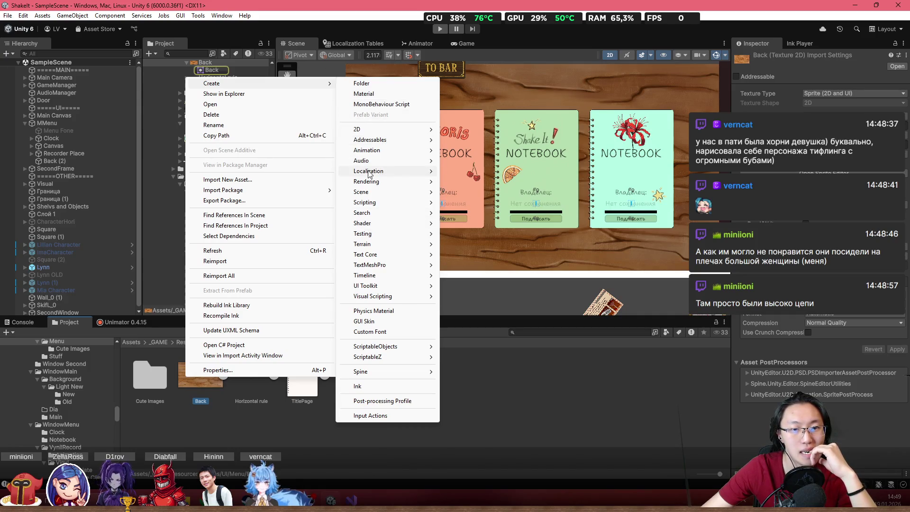
left_click(258, 93)
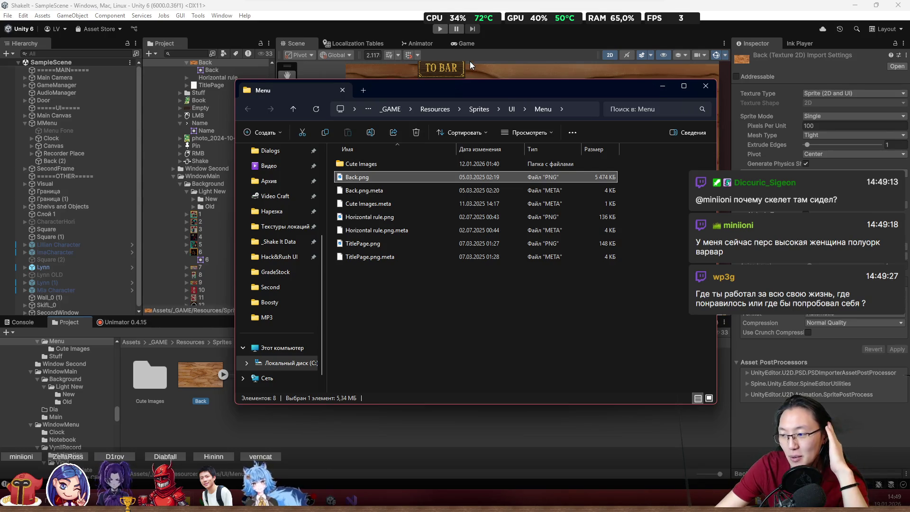
Step: Open Back.png with Adobe Photoshop 2025 via Открыть с помощью
right_click(356, 175)
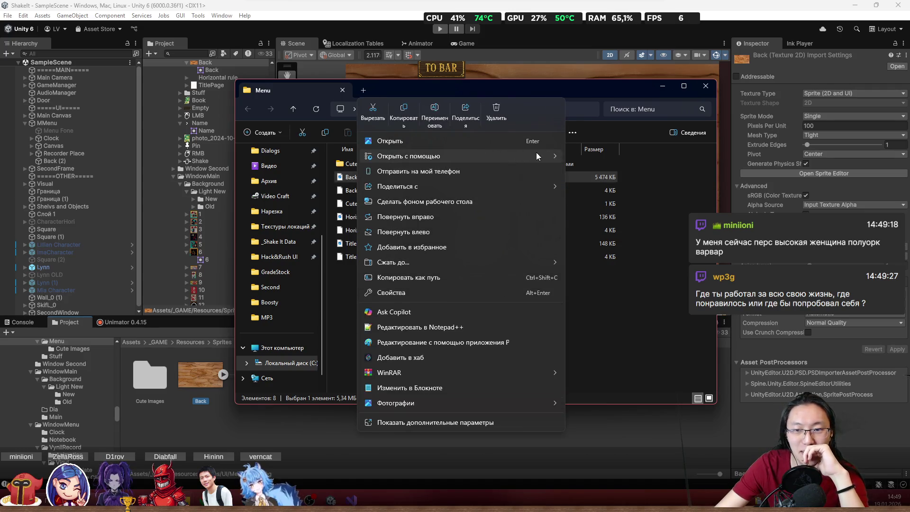
mouse_move(536, 152)
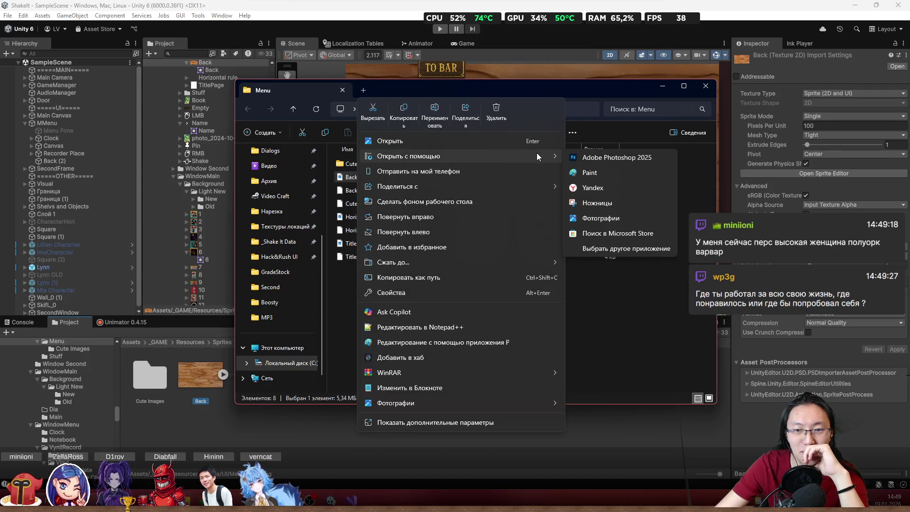
left_click(635, 157)
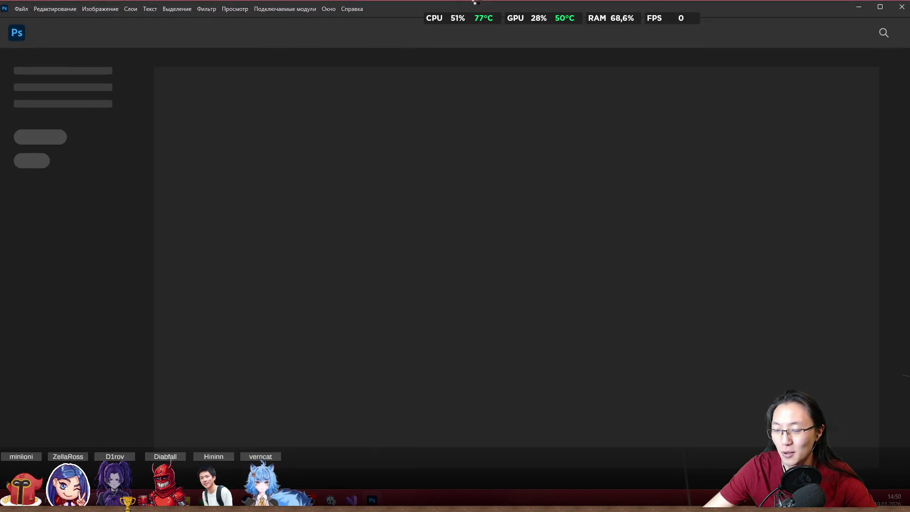
Step: Launch Paint from the Start search and maximize its window
key("super")
type("paint")
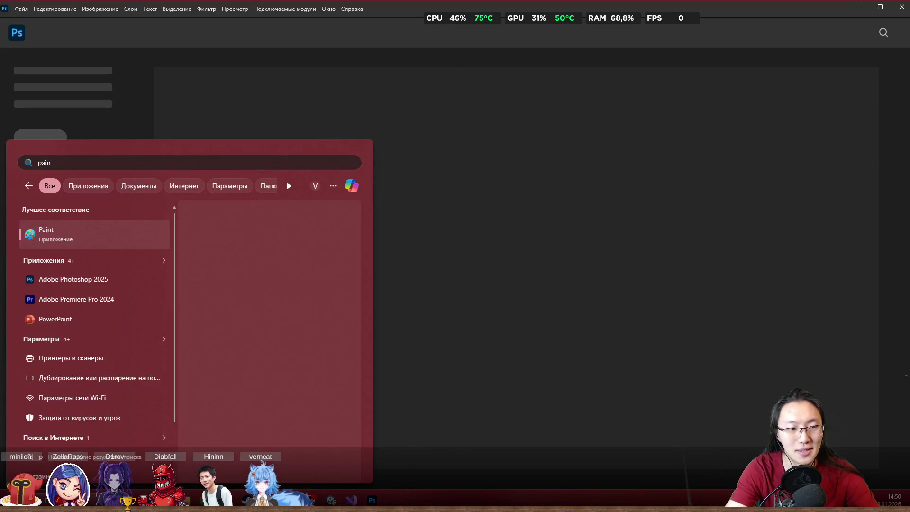
key("Return")
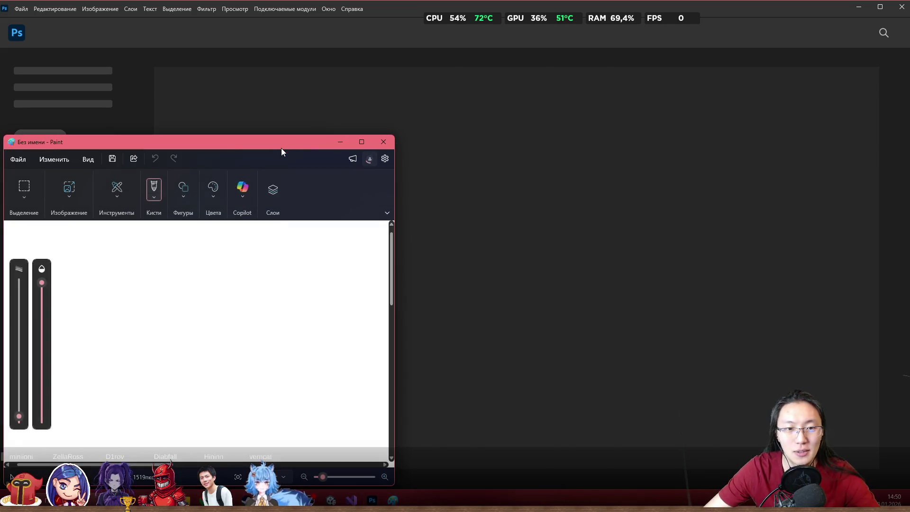
double_click(281, 145)
Step: Draw a large oval holding five rounded shapes, plus an arrow and question mark at upper left
mouse_move(268, 370)
left_mouse_down()
mouse_move(710, 335)
mouse_move(214, 354)
left_mouse_up()
mouse_move(310, 189)
left_mouse_down()
mouse_move(325, 248)
mouse_move(340, 191)
left_mouse_up()
mouse_move(537, 173)
left_mouse_down()
mouse_move(609, 234)
mouse_move(564, 176)
left_mouse_up()
mouse_move(632, 296)
left_mouse_down()
mouse_move(673, 379)
mouse_move(626, 290)
left_mouse_up()
mouse_move(445, 363)
left_mouse_down()
mouse_move(559, 371)
mouse_move(433, 350)
left_mouse_up()
mouse_move(279, 299)
left_mouse_down()
mouse_move(275, 356)
mouse_move(404, 348)
mouse_move(306, 296)
left_mouse_up()
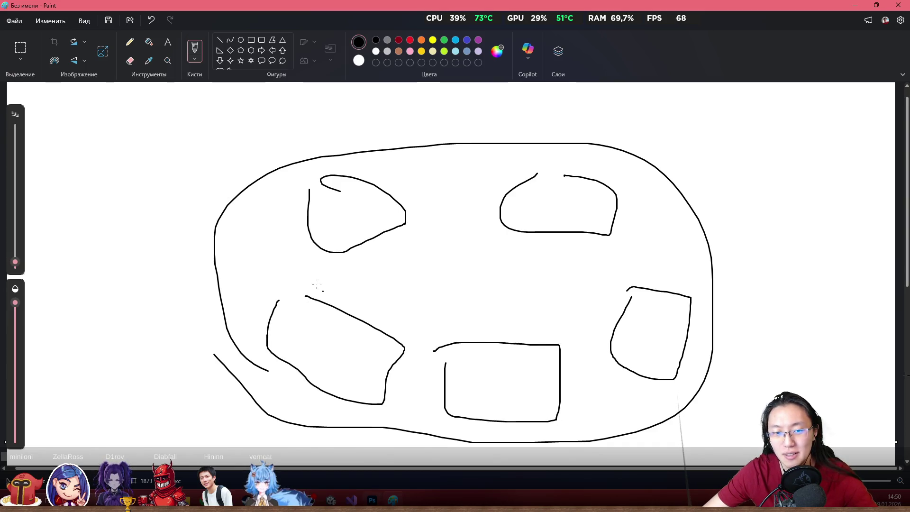
mouse_move(131, 109)
left_mouse_down()
mouse_move(198, 104)
mouse_move(171, 155)
left_mouse_up()
left_click_drag(59, 128, 92, 140)
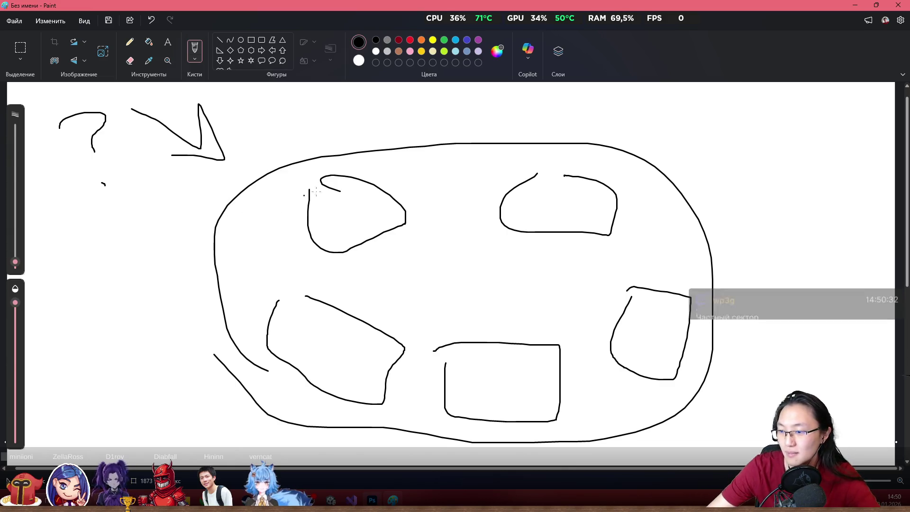
Step: Undo a stray stroke near the upper-left shape and restore Paint to a smaller window
mouse_move(371, 5)
left_mouse_down()
mouse_move(301, 145)
mouse_move(283, 151)
mouse_move(300, 1)
left_mouse_up()
left_click_drag(520, 284, 501, 257)
key("ctrl+z")
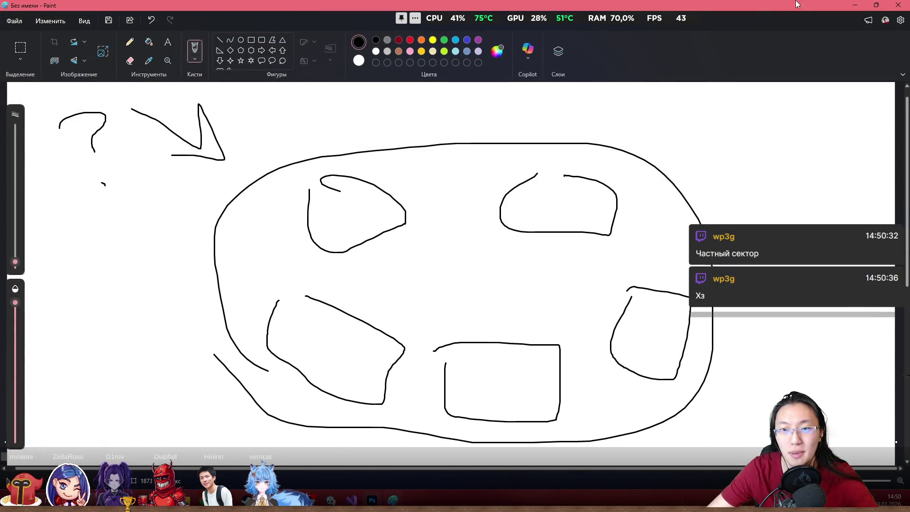
left_click(876, 4)
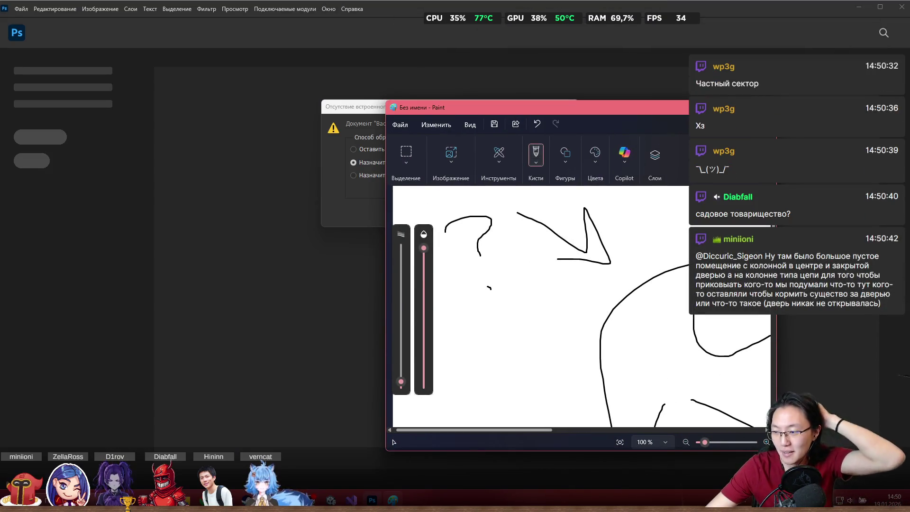
Step: Draw an arrow down into the upper-left shape, undoing the unwanted circles around its tip
left_click(744, 107)
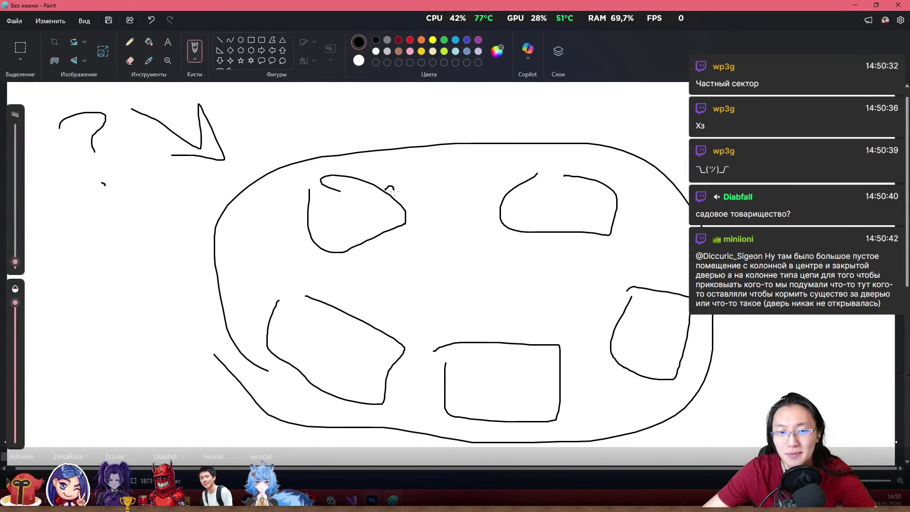
left_click_drag(392, 189, 389, 197)
mouse_move(413, 111)
left_mouse_down()
mouse_move(393, 178)
mouse_move(405, 173)
left_mouse_up()
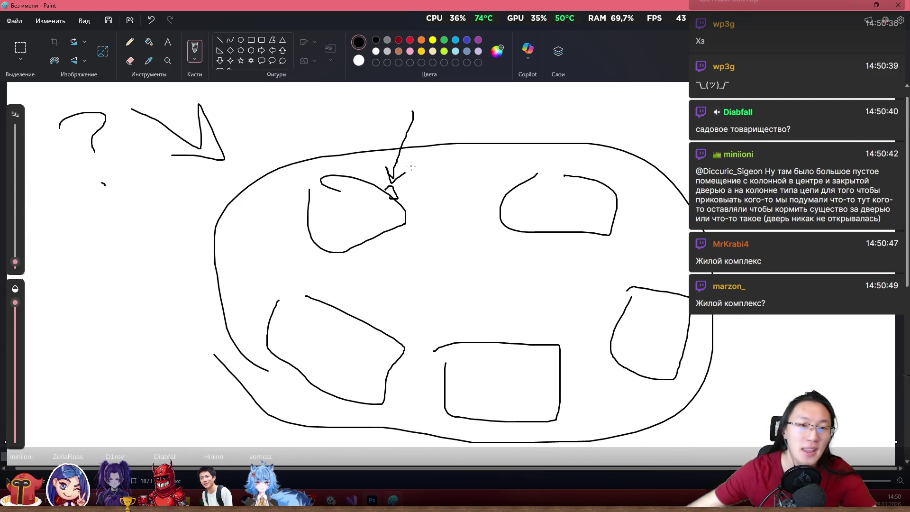
left_click_drag(389, 142, 379, 179)
key("ctrl+z")
key("ctrl+z")
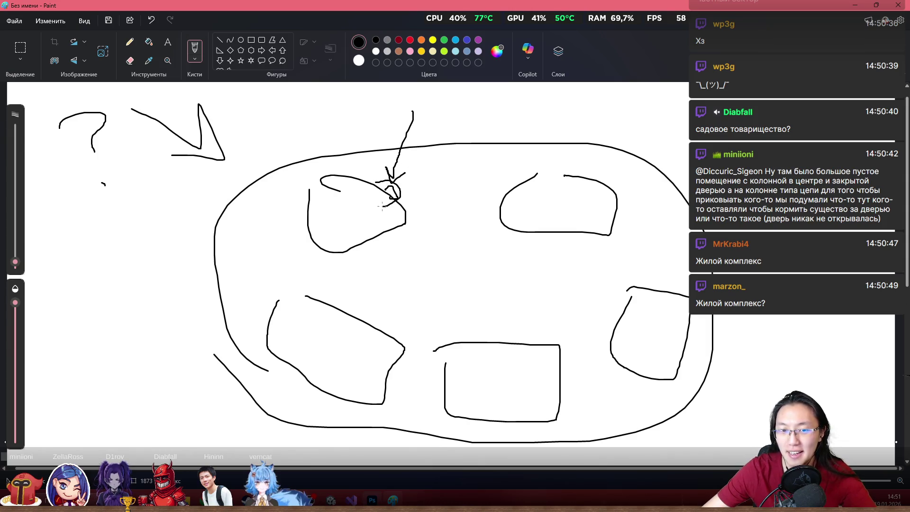
key("ctrl+z")
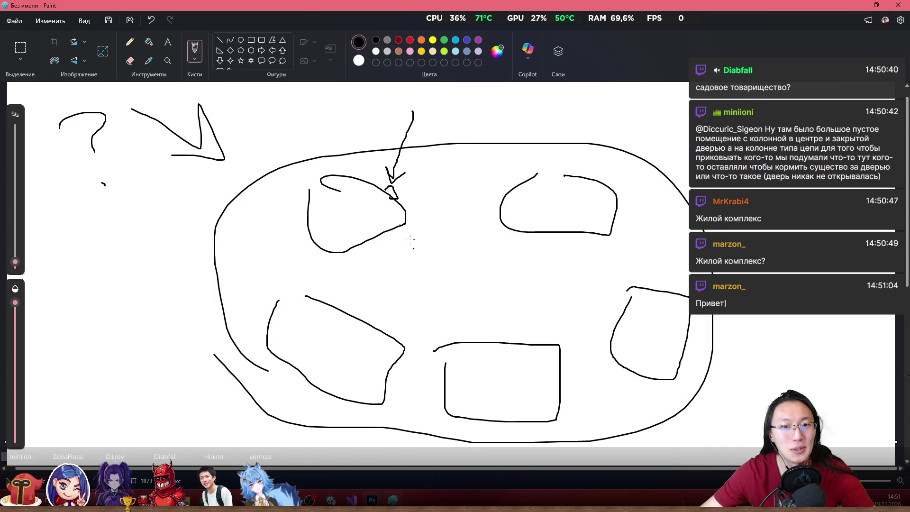
mouse_move(403, 205)
left_mouse_down()
mouse_move(375, 198)
mouse_move(404, 187)
mouse_move(396, 188)
left_mouse_up()
key("ctrl+z")
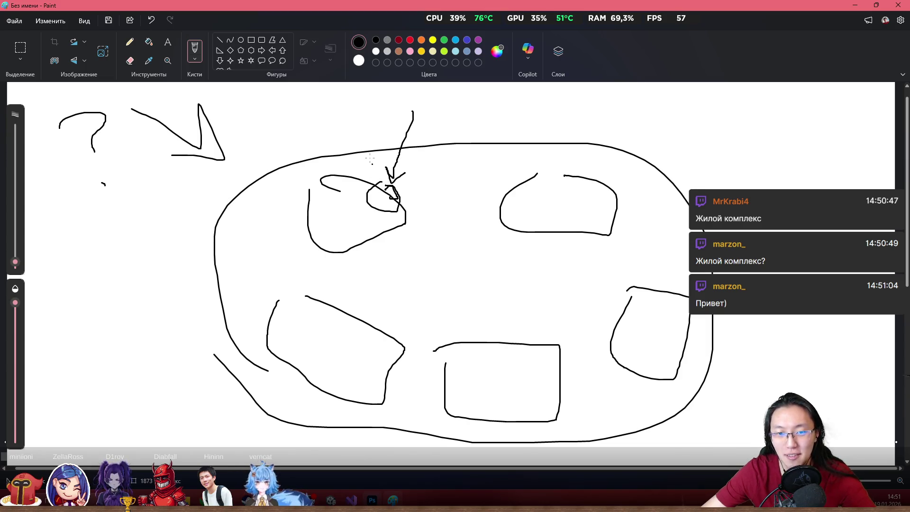
Step: Add curved arrows around the oval, one to the upper-right shape, and an arc linking the top shapes
left_click_drag(328, 141, 251, 174)
mouse_move(436, 116)
left_mouse_down()
mouse_move(559, 147)
mouse_move(579, 122)
left_mouse_up()
mouse_move(536, 101)
left_mouse_down()
mouse_move(694, 132)
mouse_move(723, 182)
left_mouse_up()
mouse_move(232, 166)
left_mouse_down()
mouse_move(203, 296)
mouse_move(169, 334)
left_mouse_up()
left_click_drag(202, 266, 216, 301)
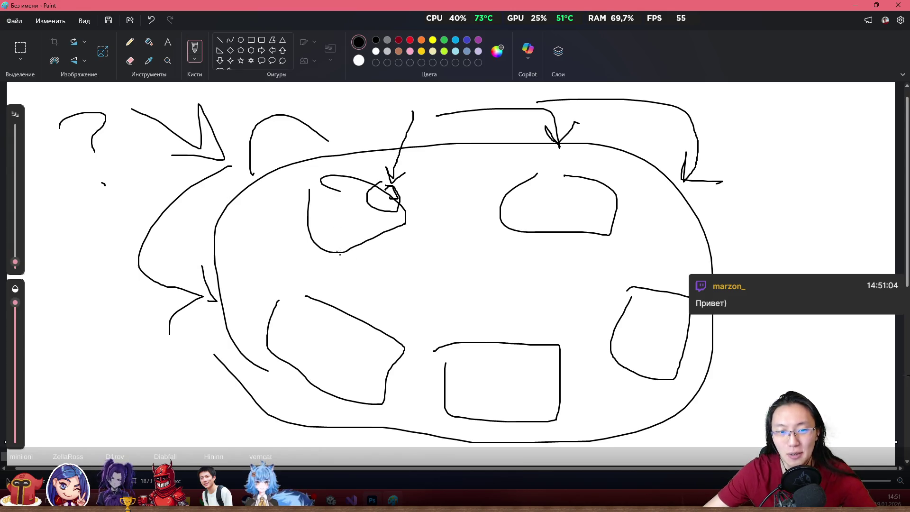
left_click_drag(489, 239, 525, 231)
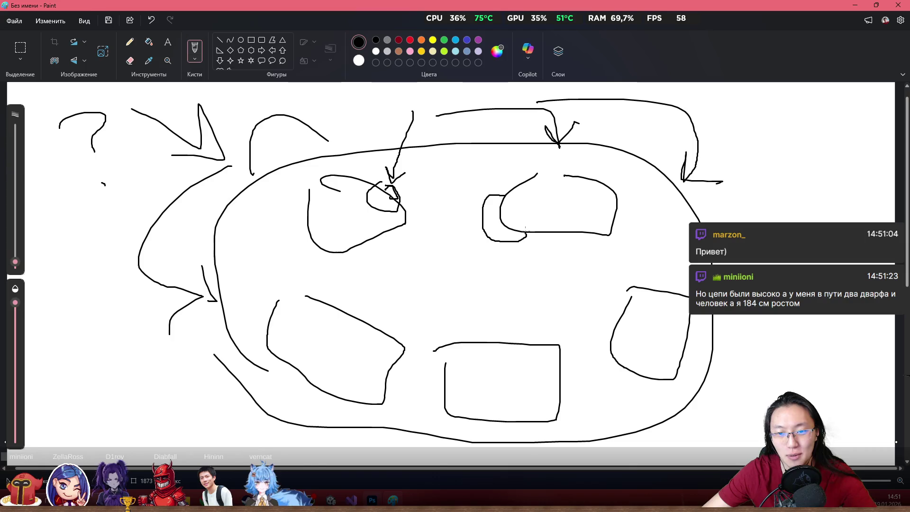
mouse_move(401, 189)
left_mouse_down()
mouse_move(506, 169)
mouse_move(500, 180)
left_mouse_up()
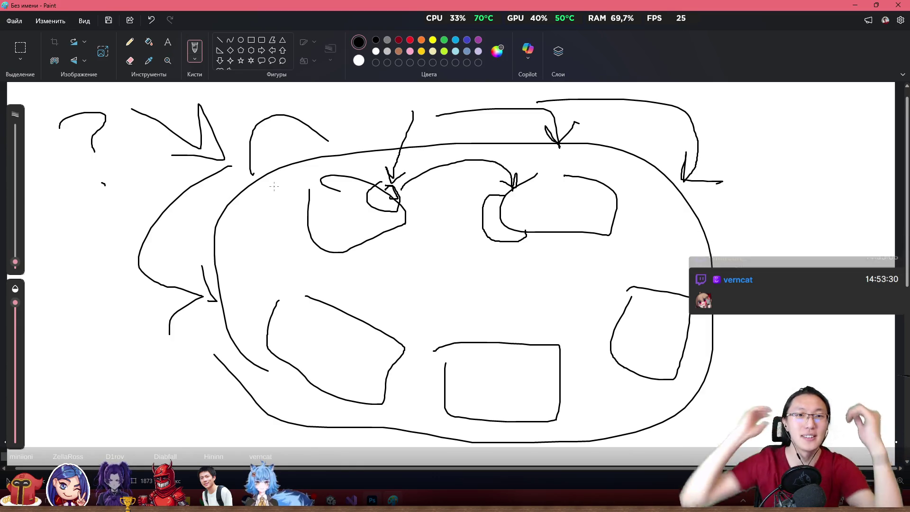
Step: Restore the Paint window down with Win+Down
key("super+Down")
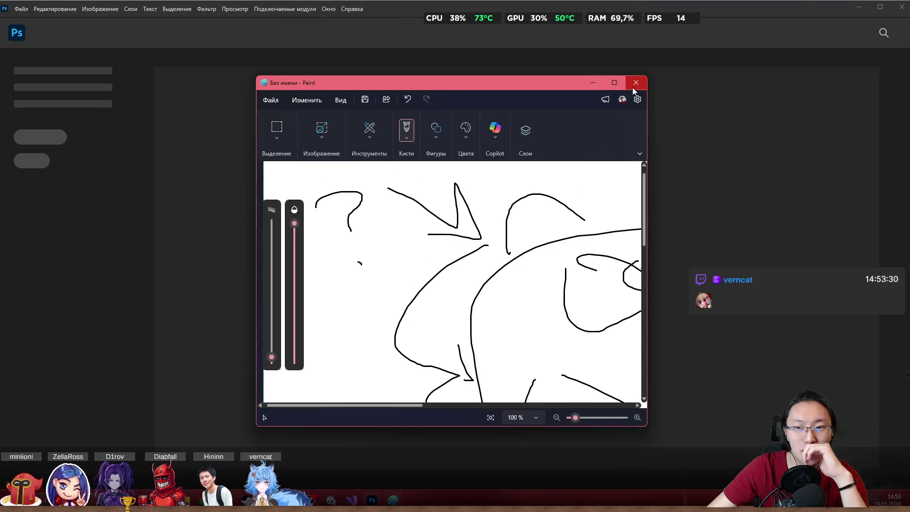
Step: Close Paint via its save prompt and open Back.png assigning the sRGB working profile
left_click(634, 83)
left_click(461, 278)
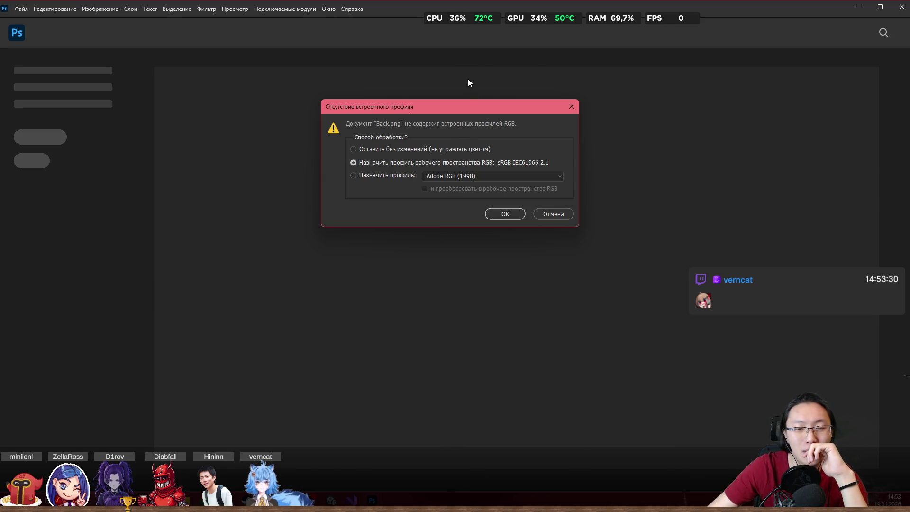
left_click(510, 214)
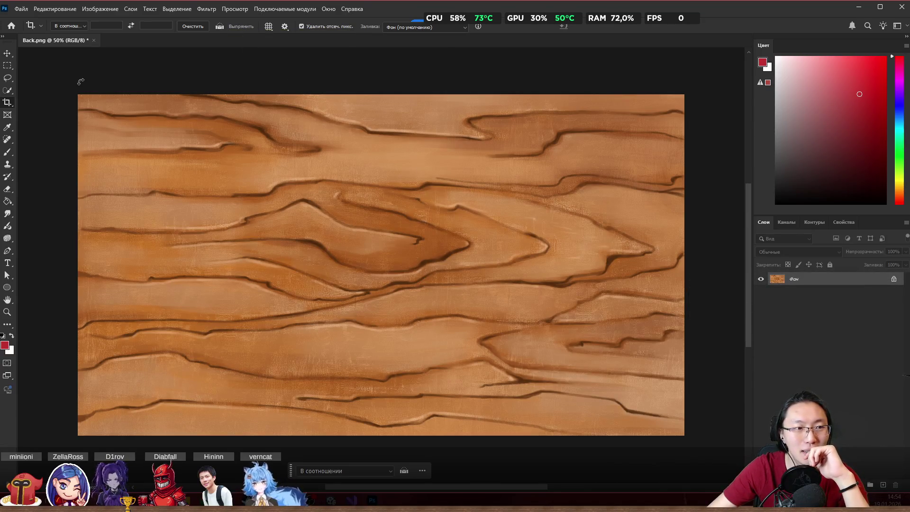
Step: Select the Move tool, preview Filter > Other > Offset horizontally, then cancel it
left_click(7, 54)
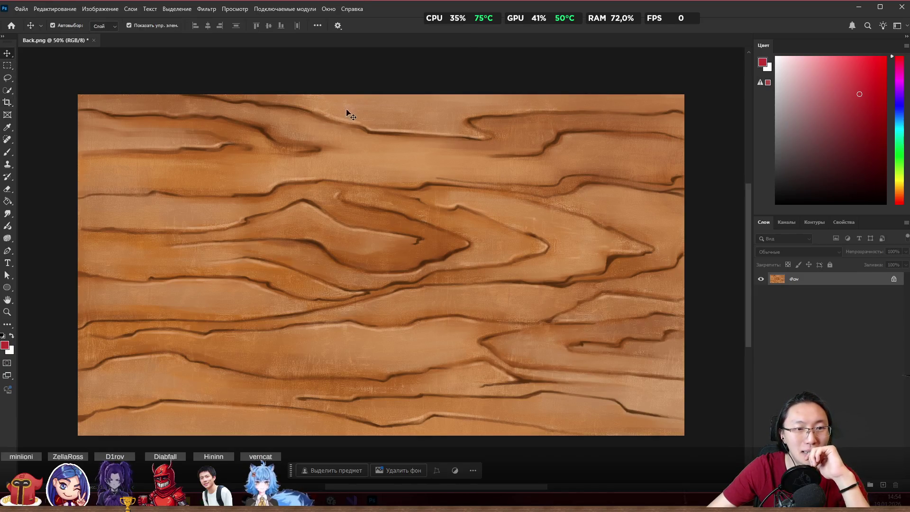
left_click(235, 9)
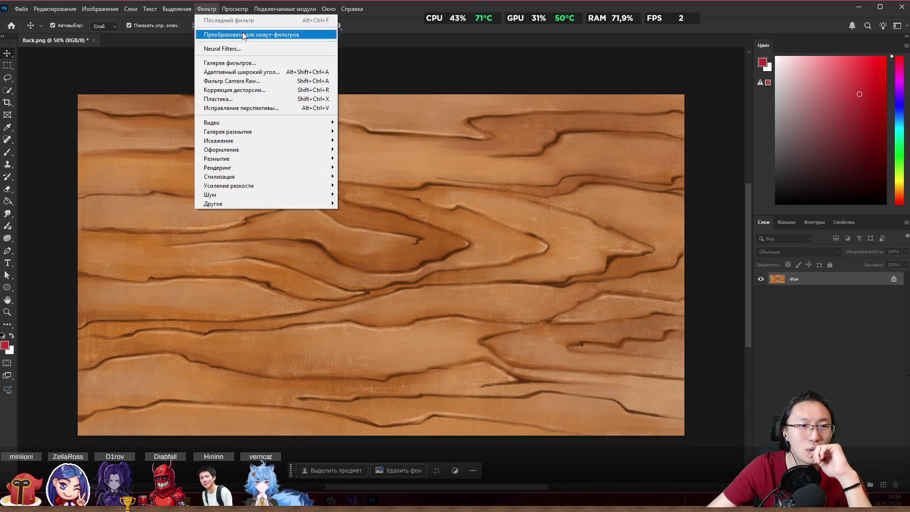
mouse_move(183, 9)
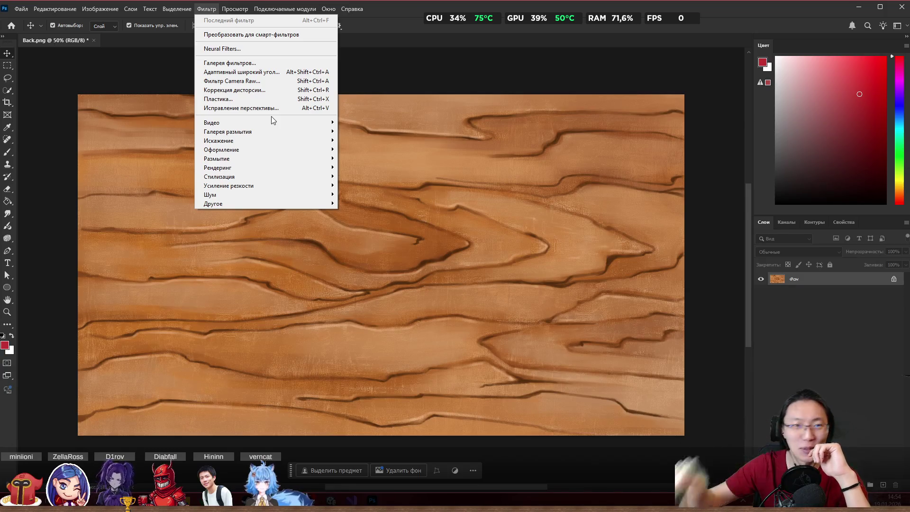
mouse_move(235, 9)
mouse_move(294, 204)
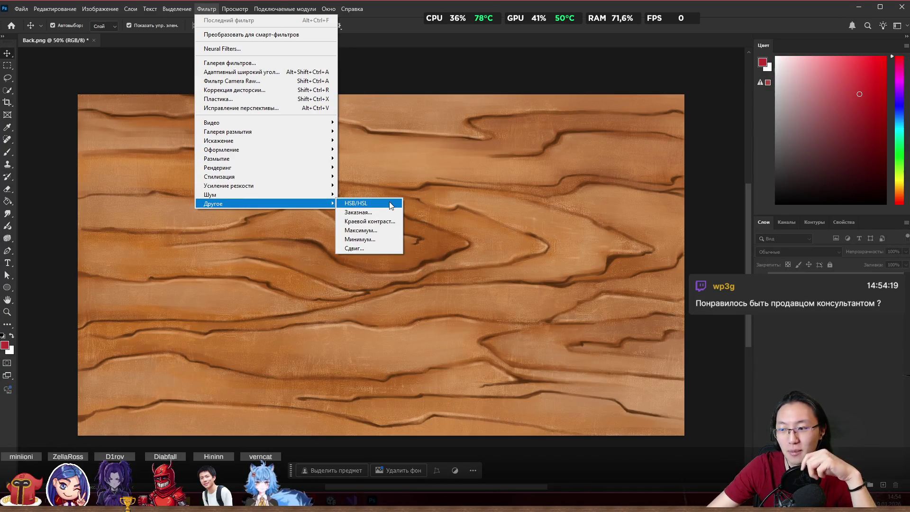
left_click(376, 248)
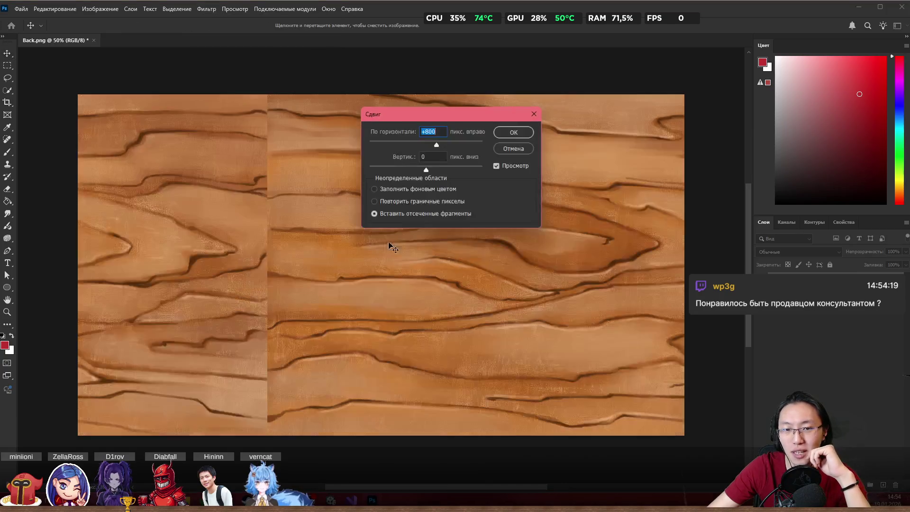
left_click_drag(436, 144, 444, 145)
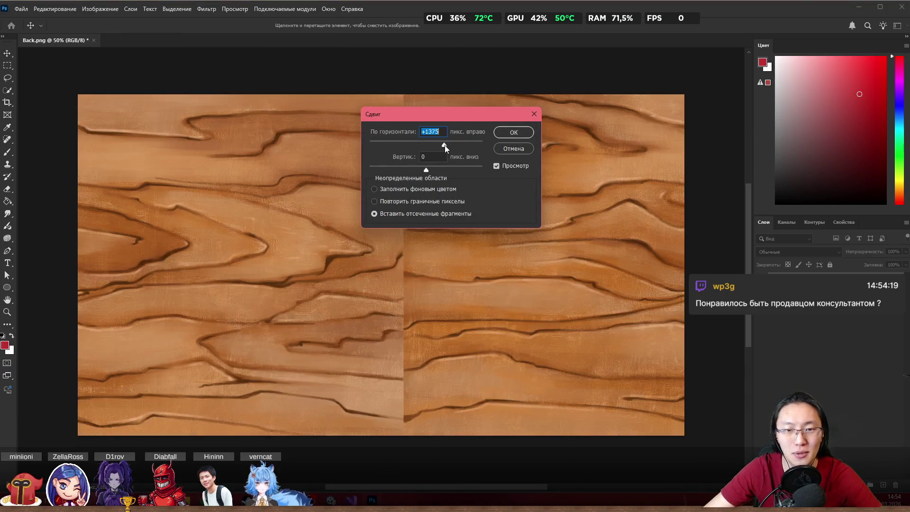
left_click(526, 150)
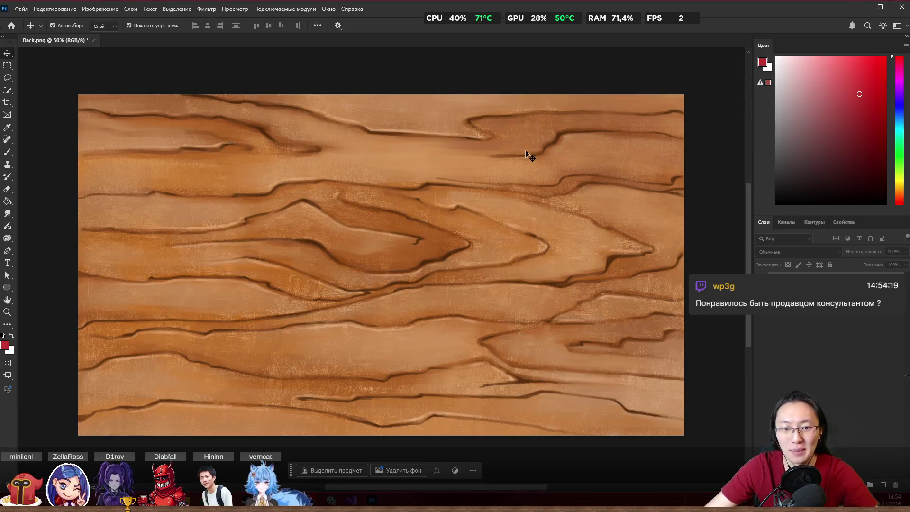
Step: Reapply Offset with about +1125 px horizontal and Wrap Around, and confirm
left_click(214, 13)
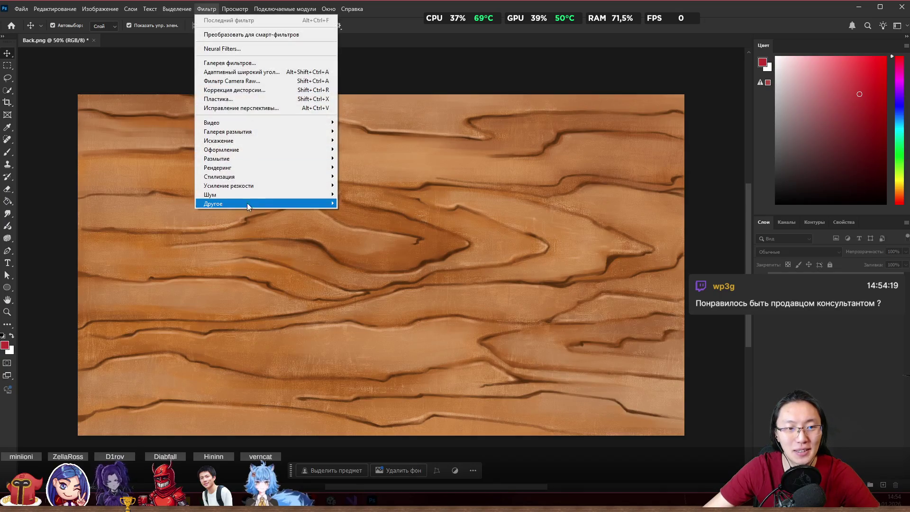
mouse_move(245, 204)
left_click(385, 249)
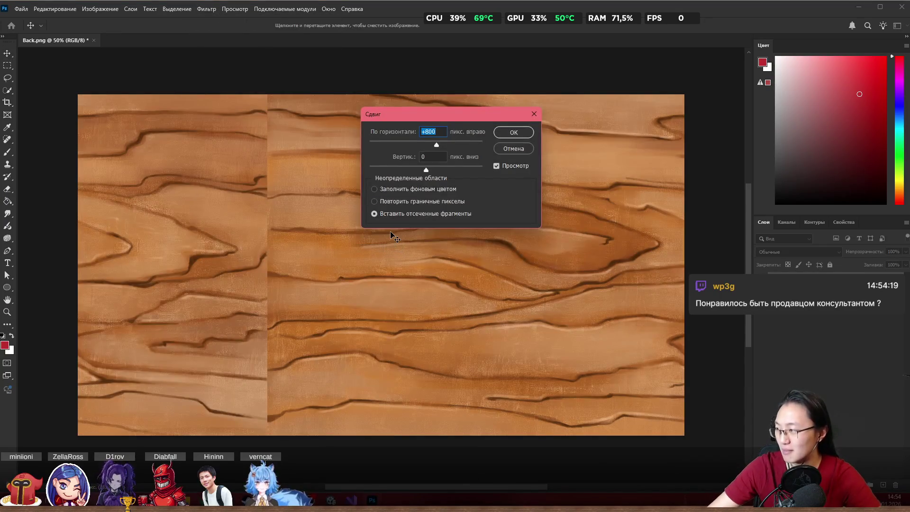
left_click_drag(438, 144, 442, 147)
left_click(519, 133)
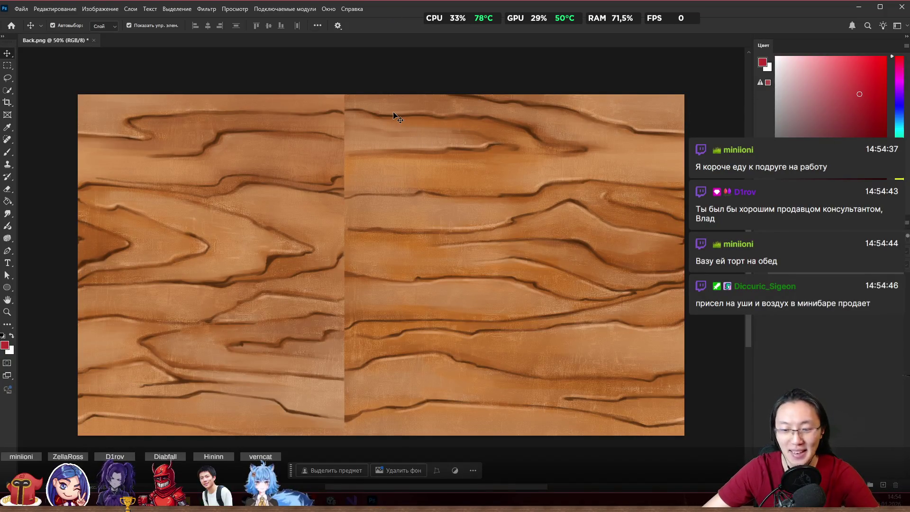
Step: Lasso a strip around the vertical seam, content-aware fill it, and deselect
key("l")
mouse_move(394, 103)
left_mouse_down()
mouse_move(345, 78)
mouse_move(318, 125)
mouse_move(324, 240)
mouse_move(301, 296)
mouse_move(306, 343)
mouse_move(284, 402)
mouse_move(381, 438)
mouse_move(374, 380)
mouse_move(394, 102)
left_mouse_up()
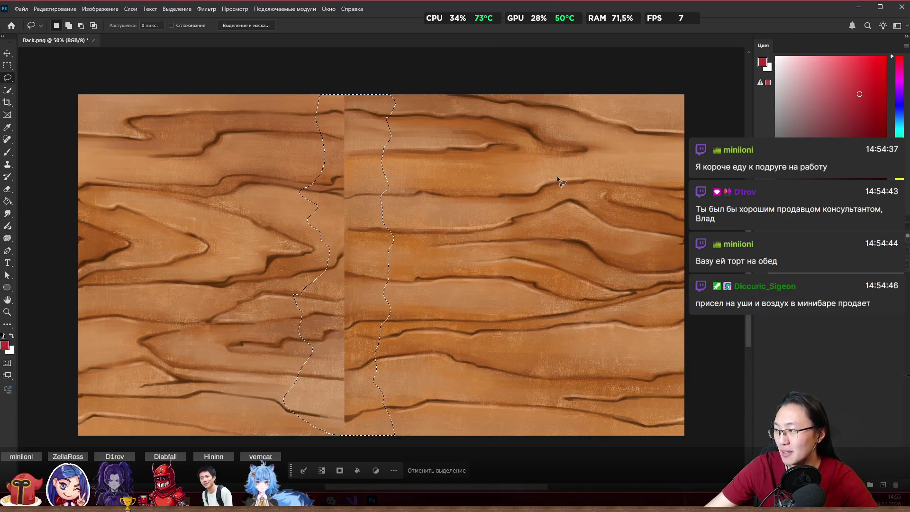
key("shift")
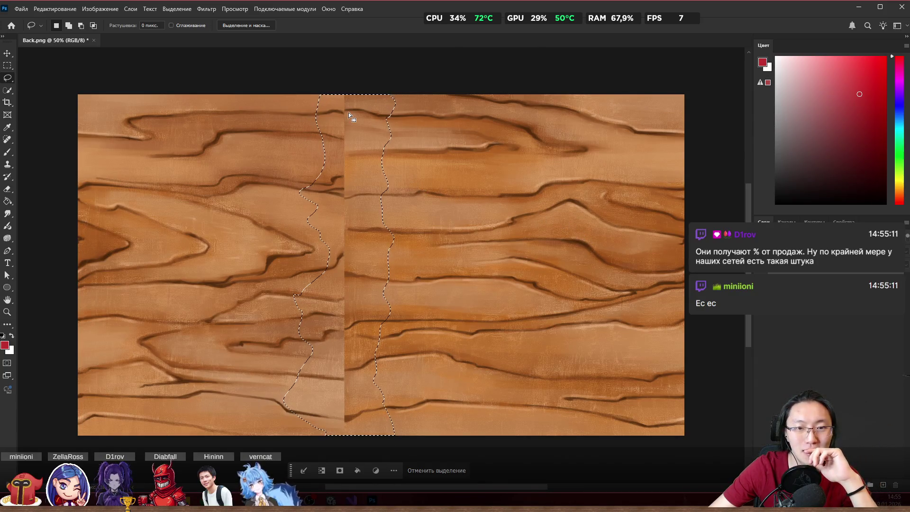
key("i")
key("shift+F5")
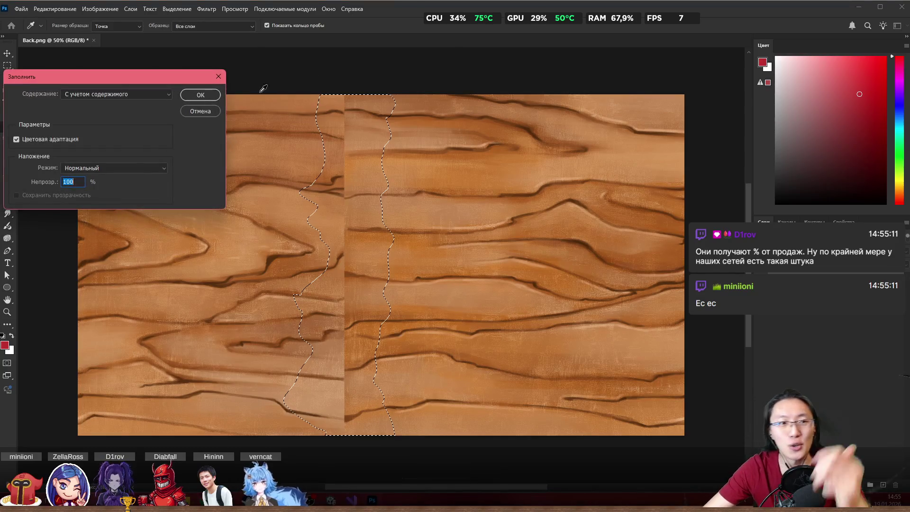
left_click(200, 96)
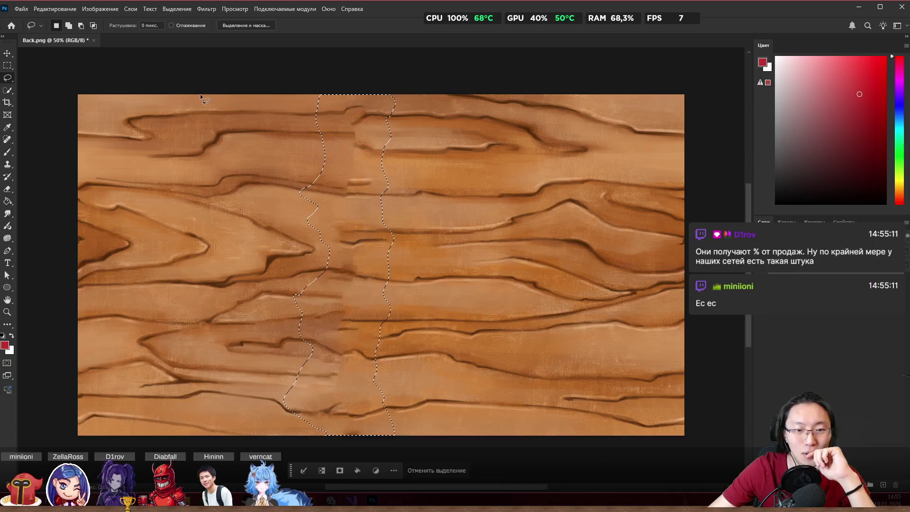
key("ctrl+d")
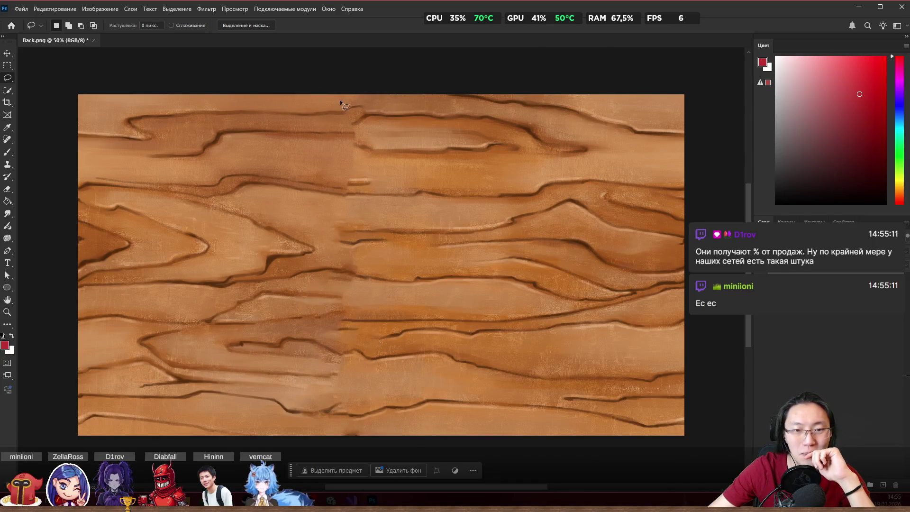
Step: Outline the remaining area along the seam top to bottom, content-aware fill it, and deselect
mouse_move(374, 98)
left_mouse_down()
mouse_move(360, 96)
mouse_move(337, 137)
mouse_move(336, 189)
left_mouse_up()
left_click_drag(318, 300, 312, 369)
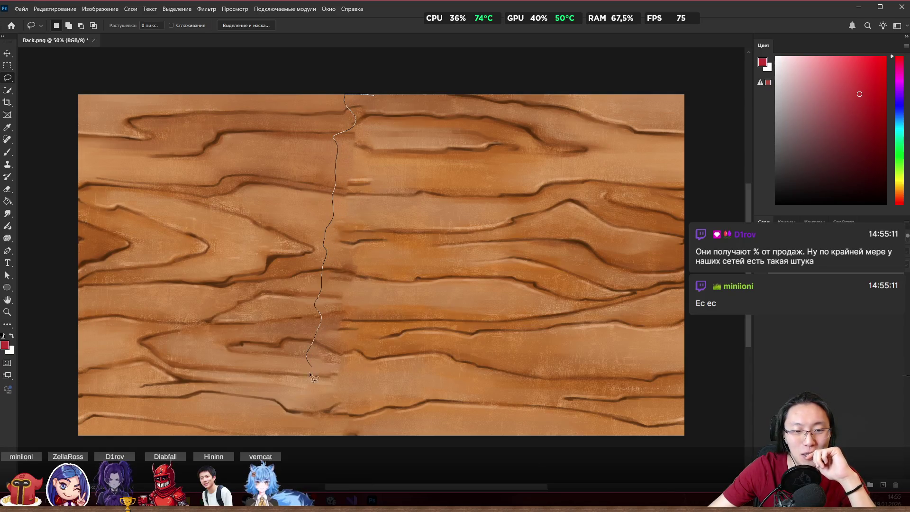
left_click_drag(288, 419, 347, 448)
mouse_move(410, 423)
left_mouse_down()
mouse_move(387, 358)
mouse_move(378, 102)
mouse_move(360, 95)
mouse_move(334, 122)
left_mouse_up()
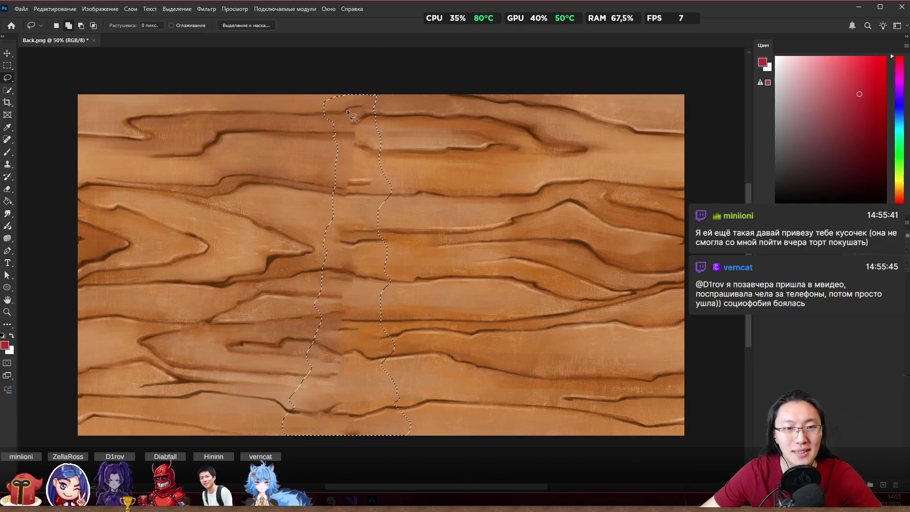
scroll(406, 156, "down", 2)
scroll(406, 155, "up", 2)
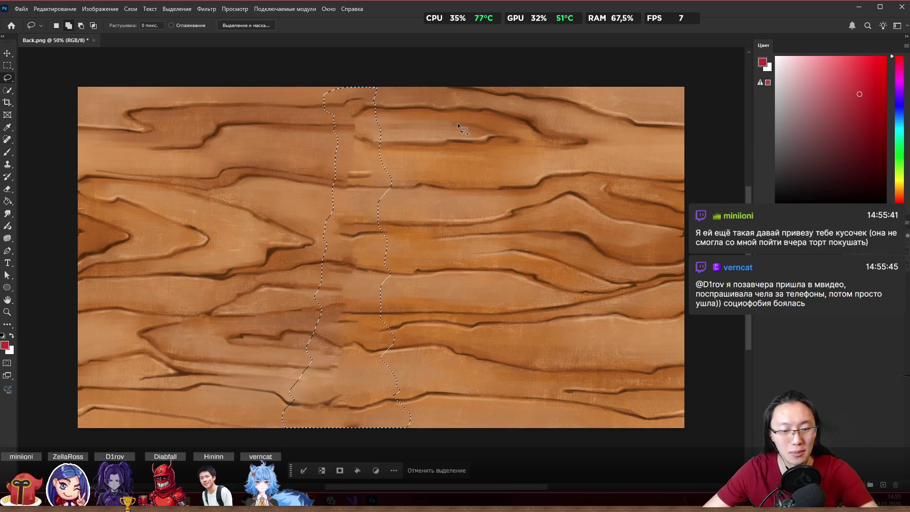
key("shift+F5")
left_click(191, 96)
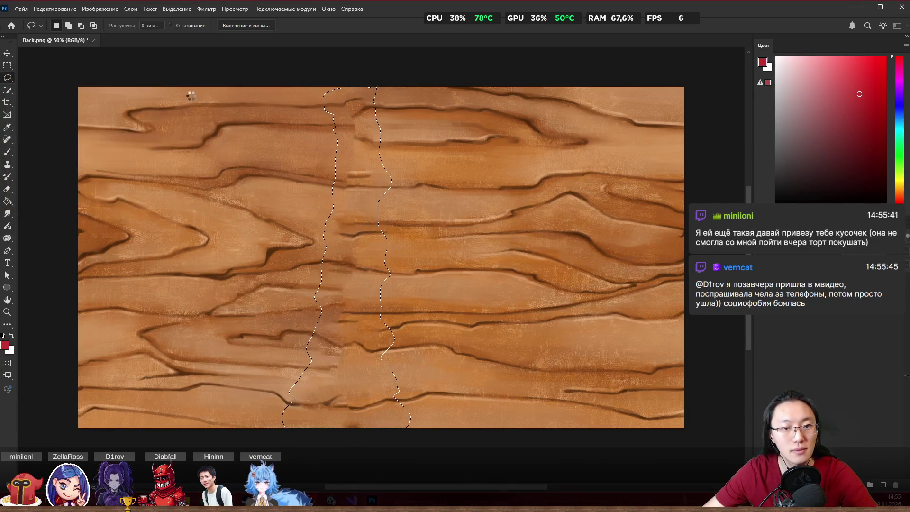
key("ctrl+d")
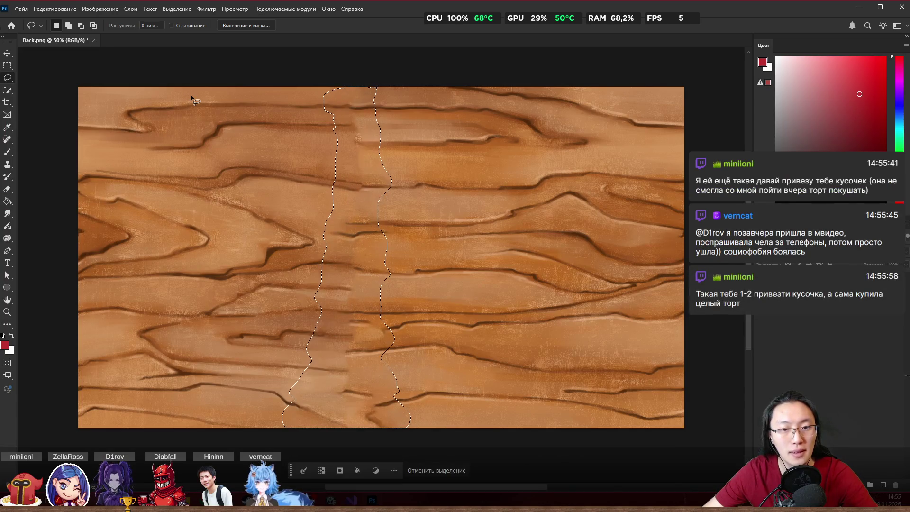
scroll(339, 346, "up", 3)
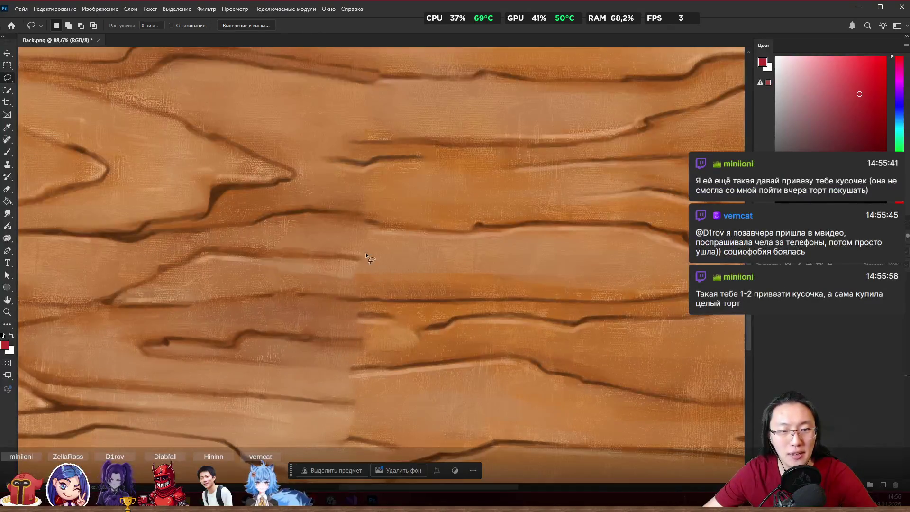
Step: Content-aware fill the leftover patch on the seam so it matches the grain
scroll(379, 249, "down", 2)
left_click_drag(363, 222, 343, 269)
mouse_move(325, 338)
left_mouse_down()
mouse_move(352, 372)
mouse_move(398, 362)
left_mouse_up()
left_click_drag(407, 317, 399, 224)
key("shift+BackSpace")
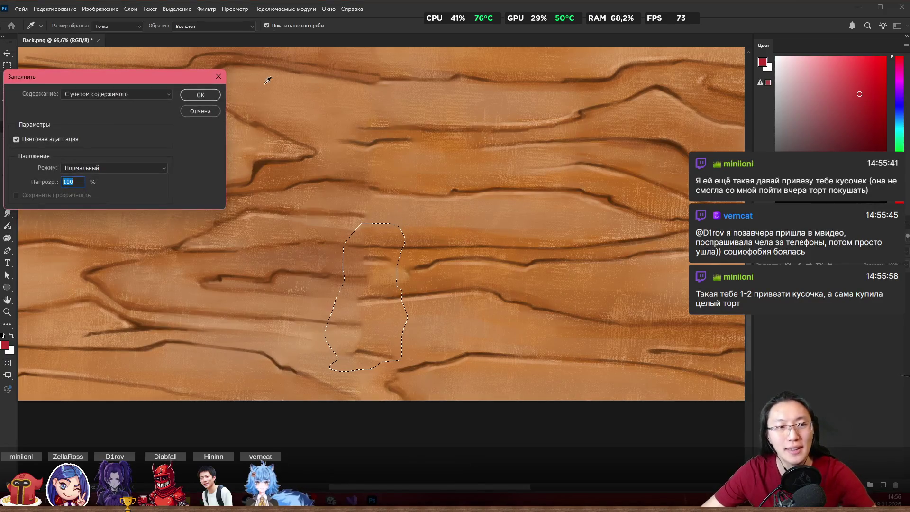
left_click(199, 95)
key("ctrl+d")
Step: Content-aware fill the stray dark line and another flaw beside the seam
scroll(361, 271, "down", 2)
mouse_move(342, 267)
left_mouse_down()
mouse_move(400, 279)
mouse_move(365, 290)
mouse_move(326, 284)
left_mouse_up()
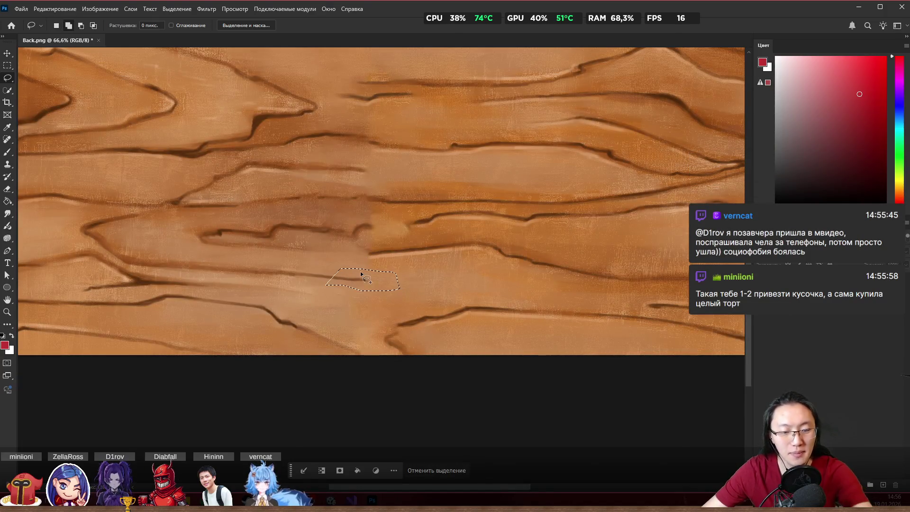
key("shift+BackSpace")
left_click(201, 94)
key("ctrl+d")
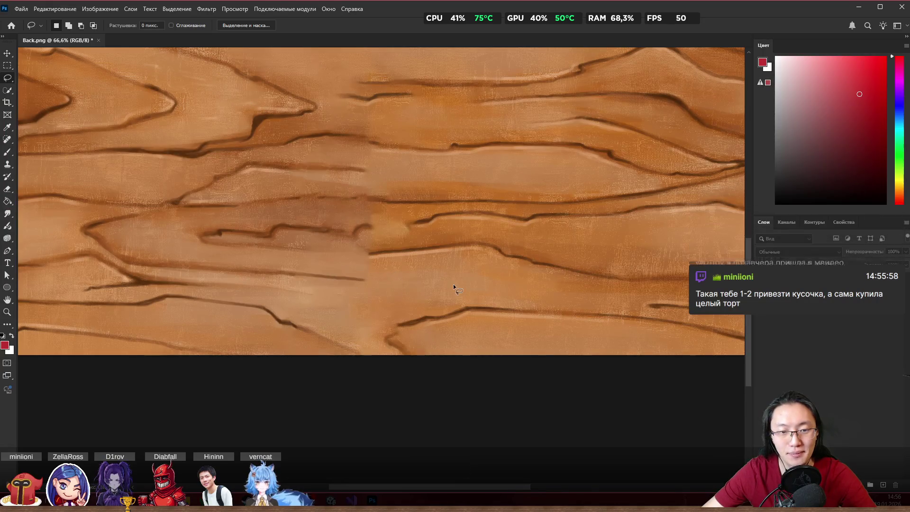
mouse_move(389, 233)
left_mouse_down()
mouse_move(346, 234)
mouse_move(399, 258)
mouse_move(342, 247)
mouse_move(382, 272)
mouse_move(400, 256)
left_mouse_up()
key("shift+F5")
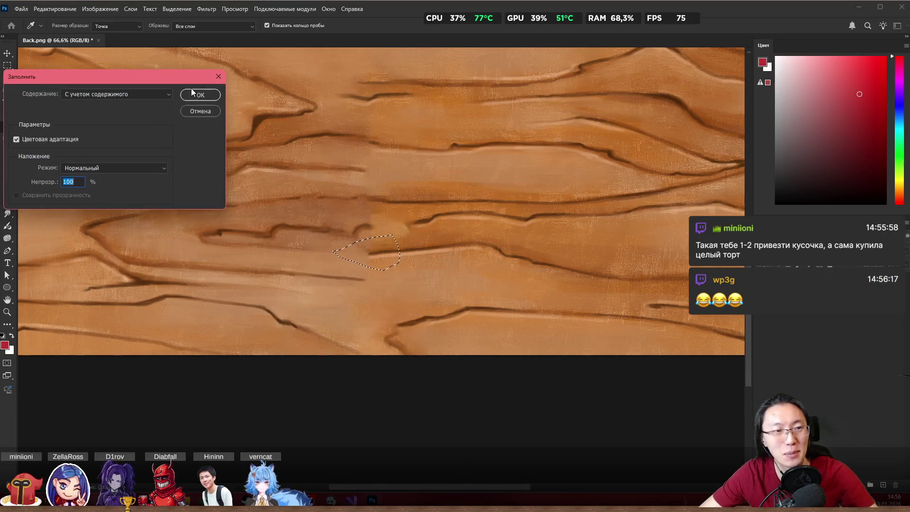
key("Return")
key("ctrl+d")
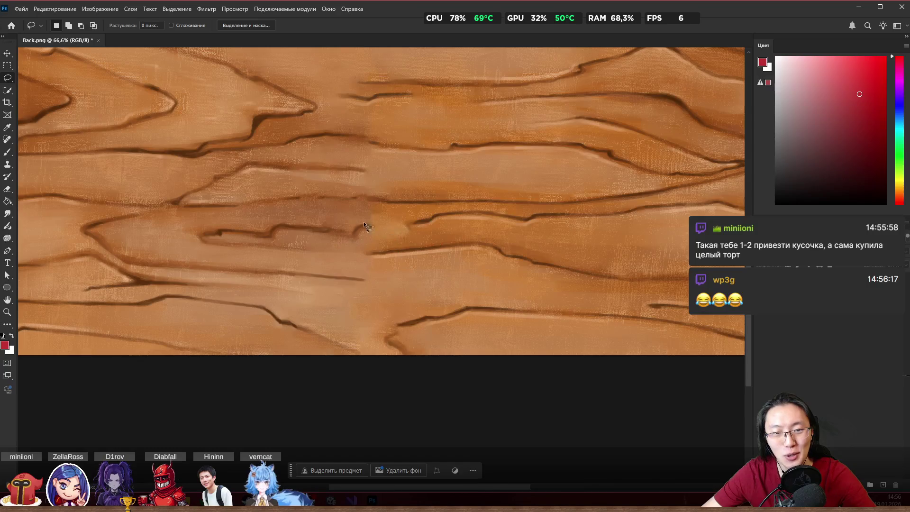
Step: Fill the notch in the middle of the seam and the crack below it
mouse_move(327, 242)
left_mouse_down()
mouse_move(363, 247)
mouse_move(383, 237)
mouse_move(378, 214)
left_mouse_up()
key("shift+F5")
left_click(201, 90)
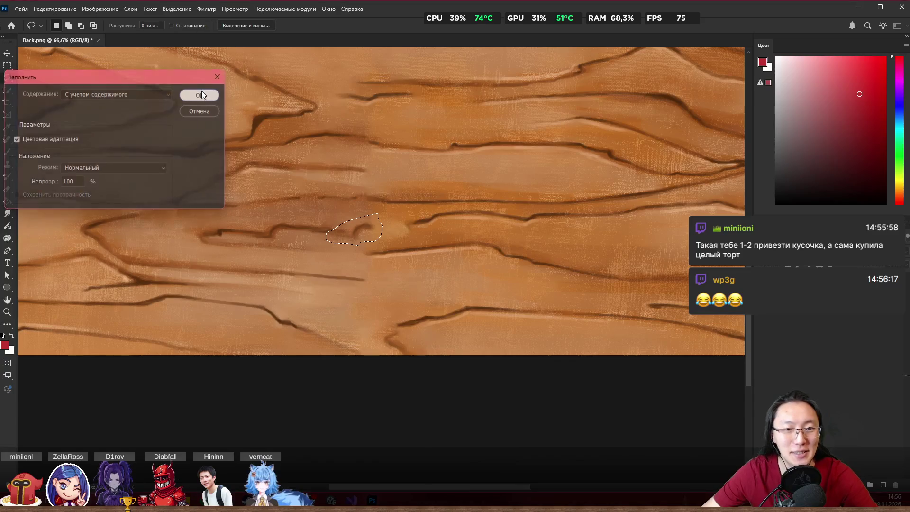
key("ctrl+d")
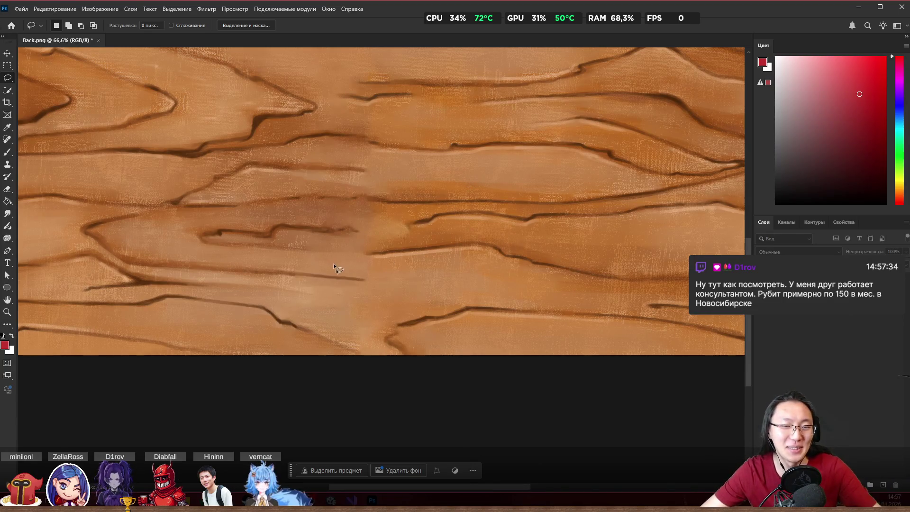
mouse_move(325, 268)
left_mouse_down()
mouse_move(434, 285)
mouse_move(311, 299)
mouse_move(312, 278)
left_mouse_up()
key("i")
key("shift+BackSpace")
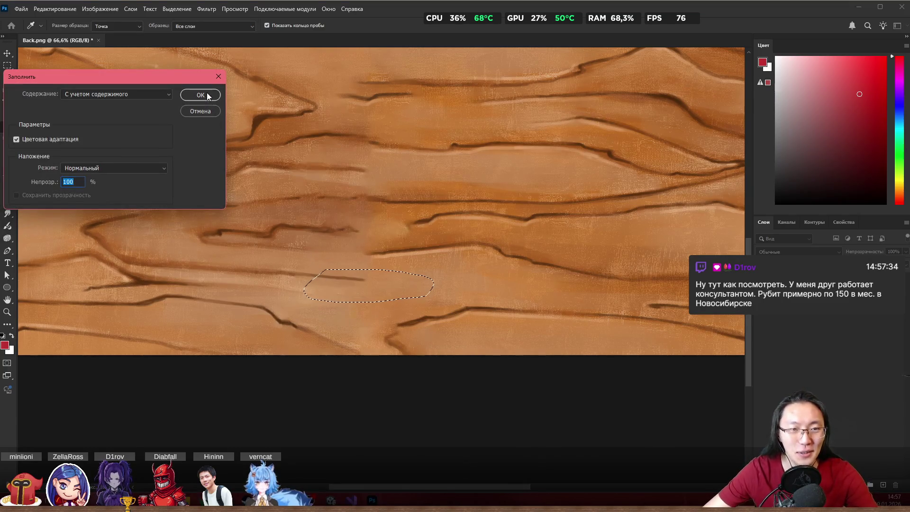
left_click(207, 94)
key("ctrl+d")
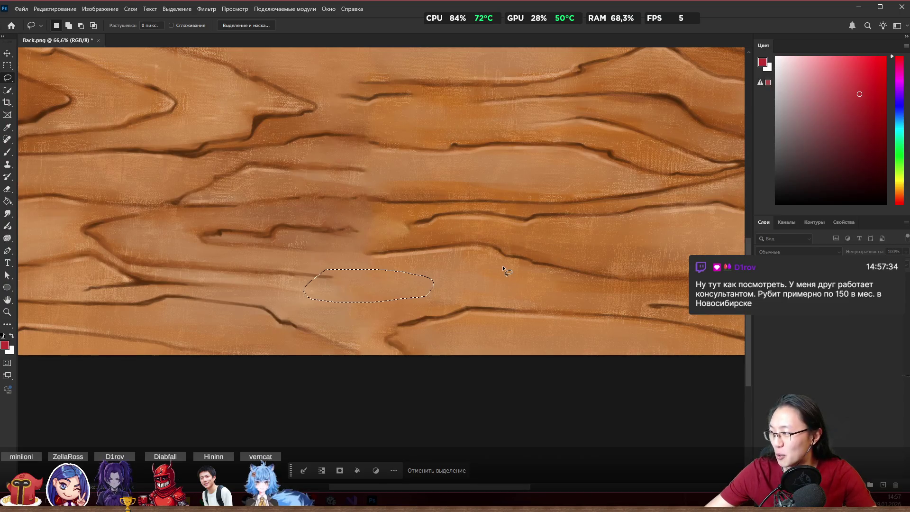
Step: Content-aware fill two more blemishes further along the seam
scroll(426, 270, "up", 1)
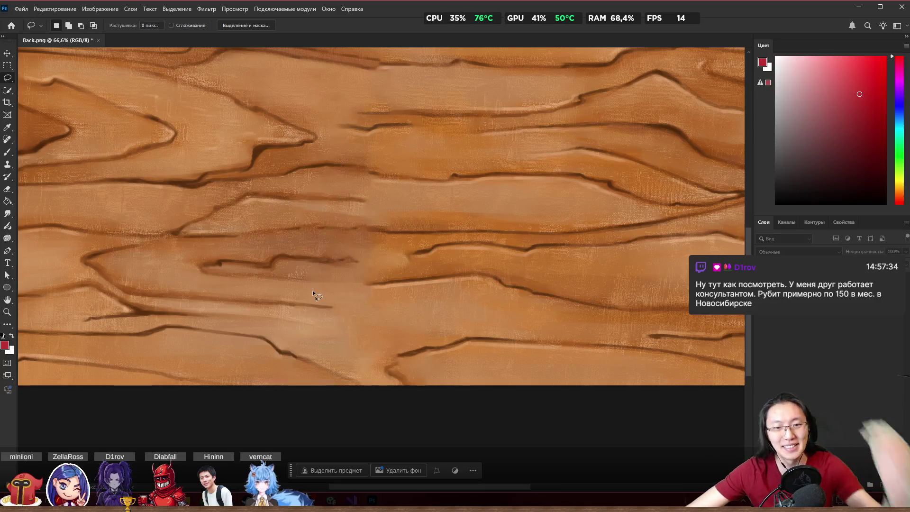
left_click_drag(413, 264, 317, 275)
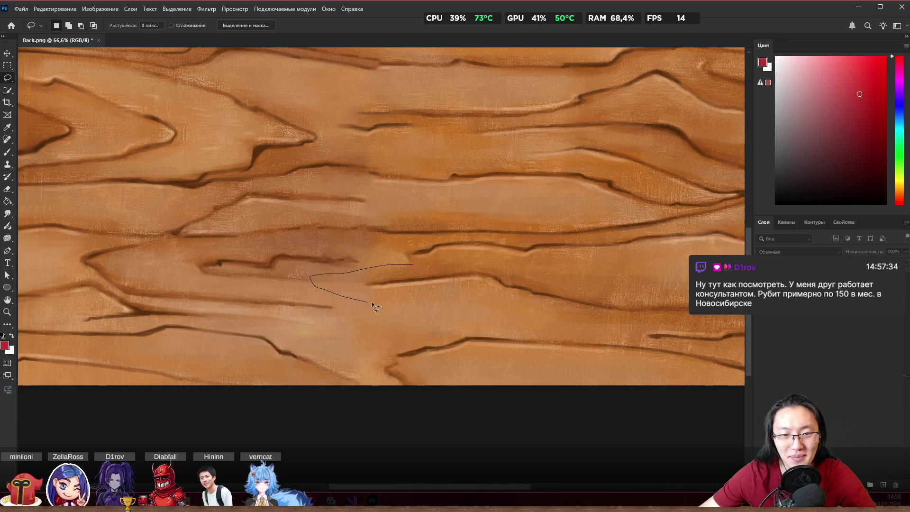
left_click_drag(370, 302, 416, 294)
key("shift+BackSpace")
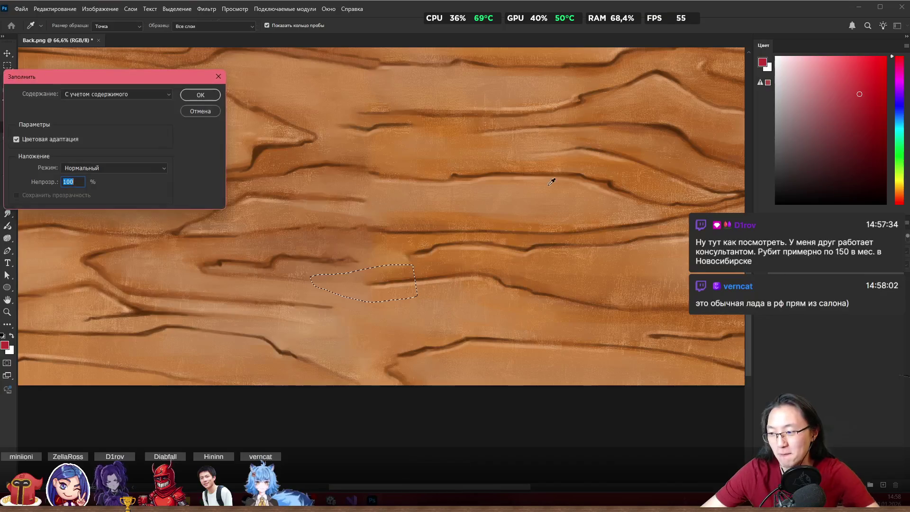
left_click(201, 95)
key("ctrl+d")
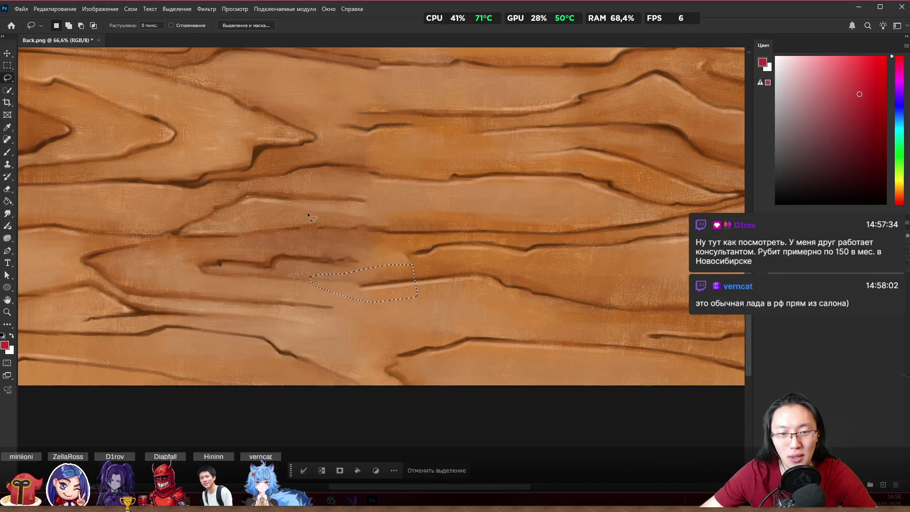
mouse_move(380, 272)
left_mouse_down()
mouse_move(317, 293)
mouse_move(377, 298)
left_mouse_up()
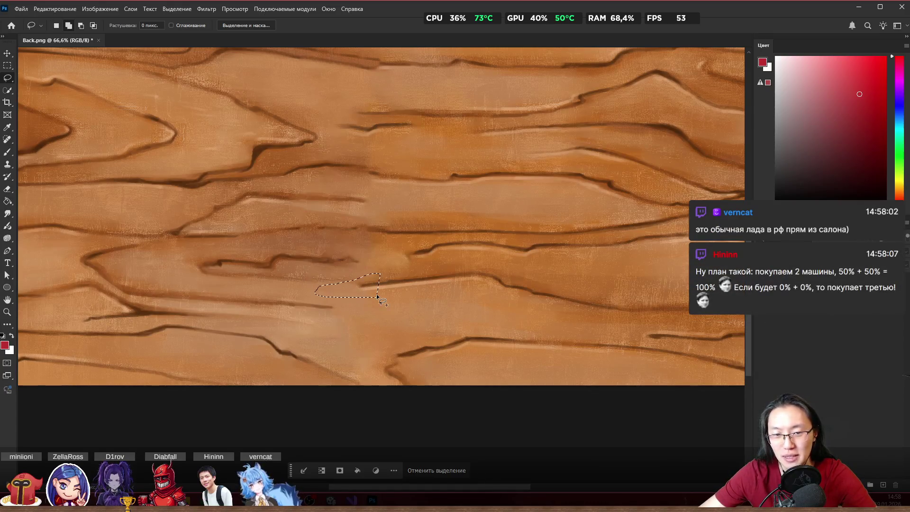
key("shift+BackSpace")
left_click(200, 95)
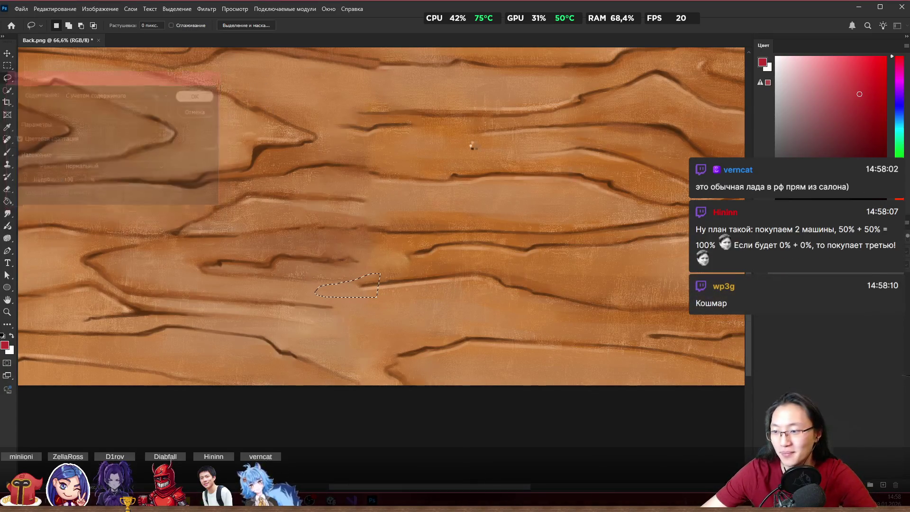
key("ctrl+d")
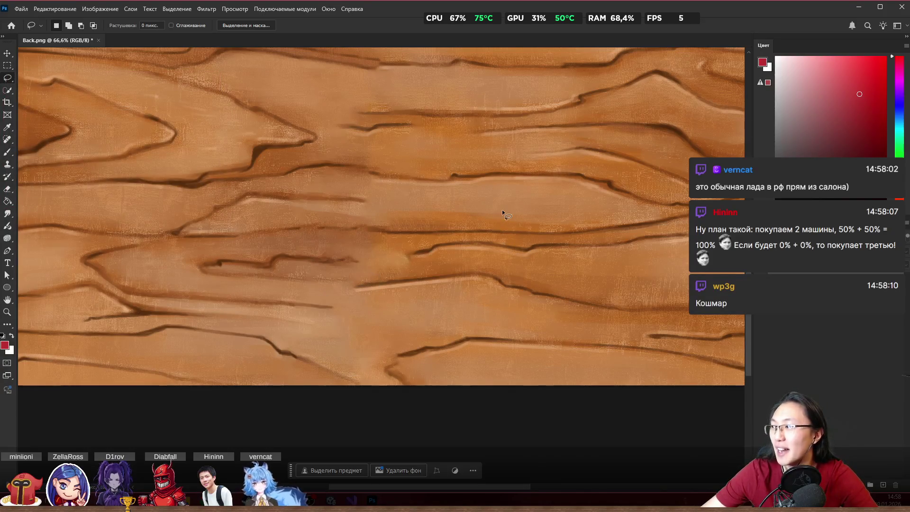
Step: Fill a blemish higher up the seam and another patch near the image centre
scroll(481, 189, "up", 3)
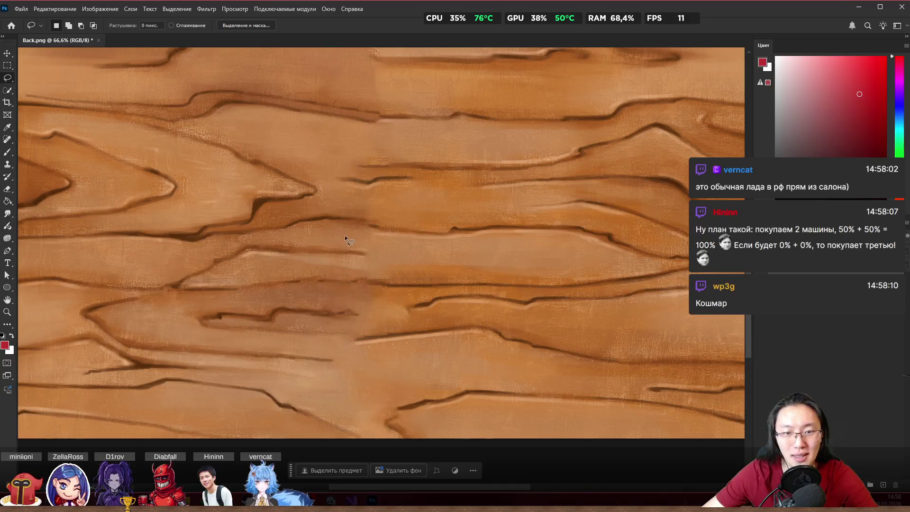
mouse_move(345, 236)
left_mouse_down()
mouse_move(384, 261)
mouse_move(350, 263)
left_mouse_up()
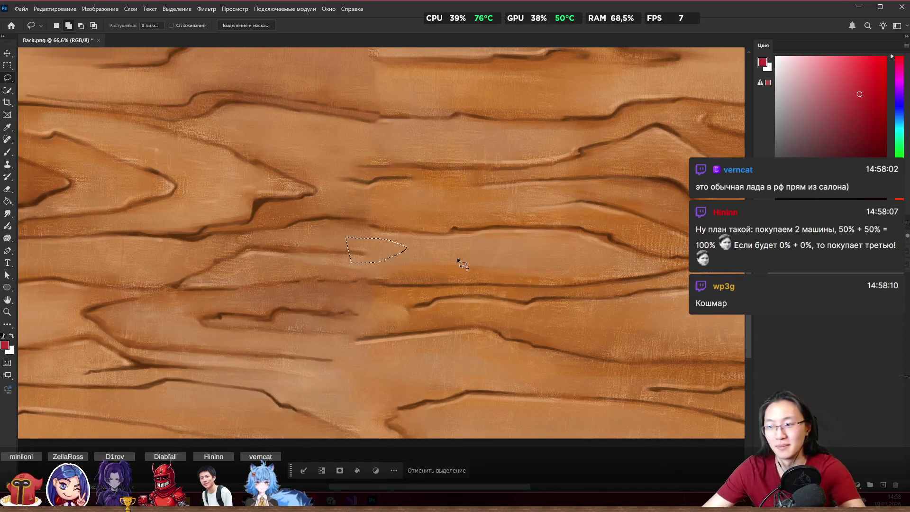
key("shift+F5")
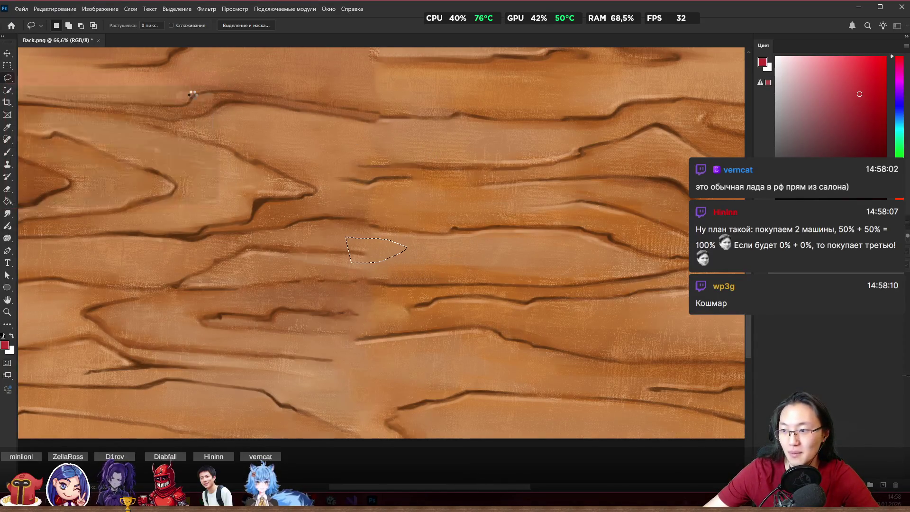
left_click(191, 95)
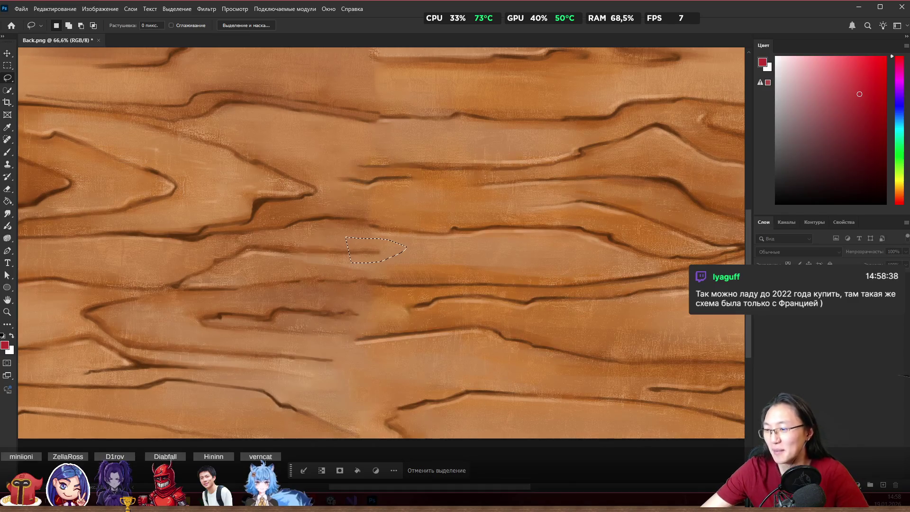
left_click(408, 227)
scroll(381, 235, "up", 1)
mouse_move(341, 235)
left_mouse_down()
mouse_move(396, 272)
mouse_move(334, 264)
left_mouse_up()
key("shift+BackSpace")
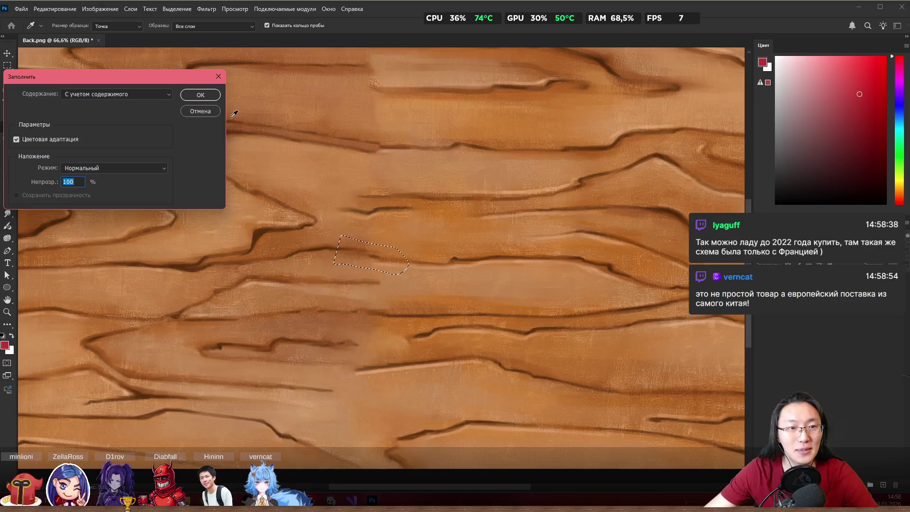
left_click(200, 95)
key("ctrl+d")
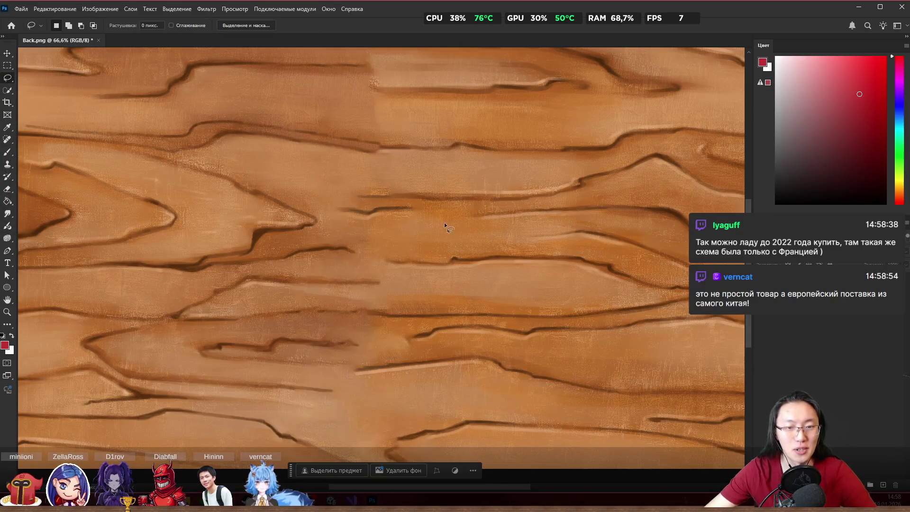
scroll(436, 286, "up", 5)
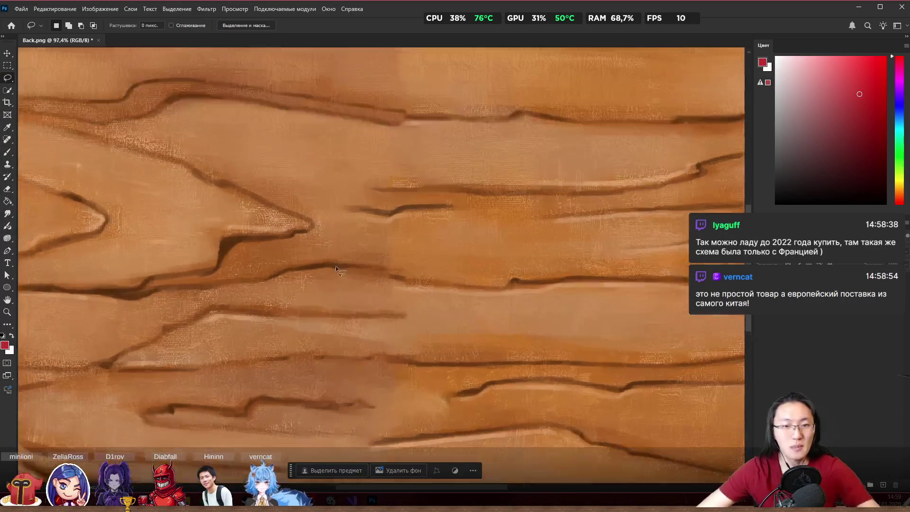
key("b")
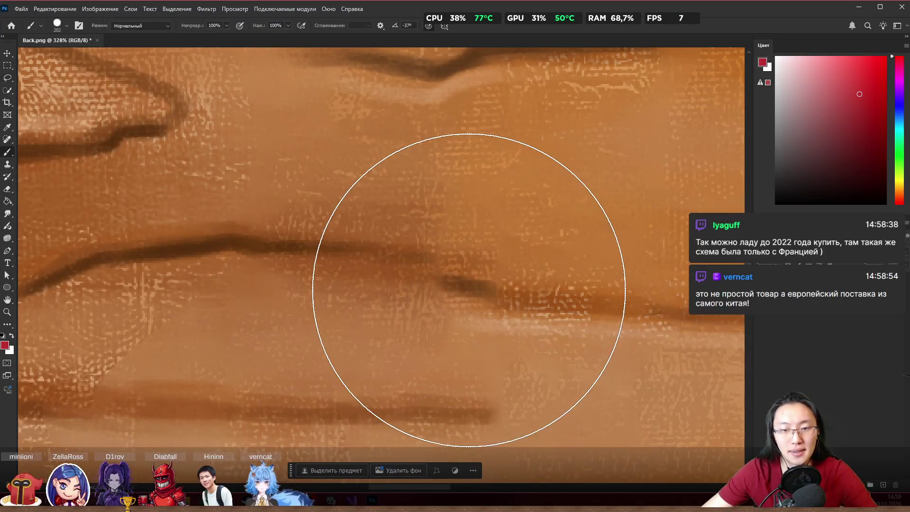
Step: Sample the grain line's dark brown, enlarge the brush, and paint the line down-right across the seam
left_click(459, 283, "alt")
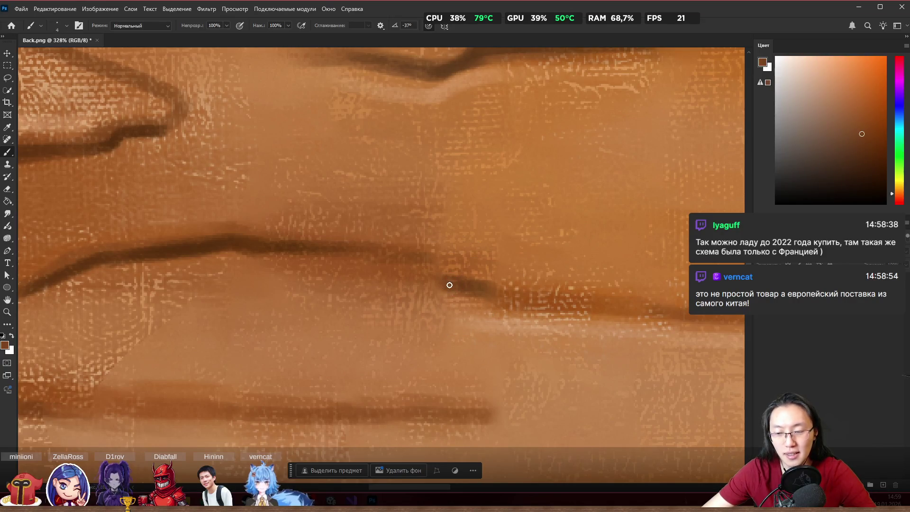
key("bracketright")
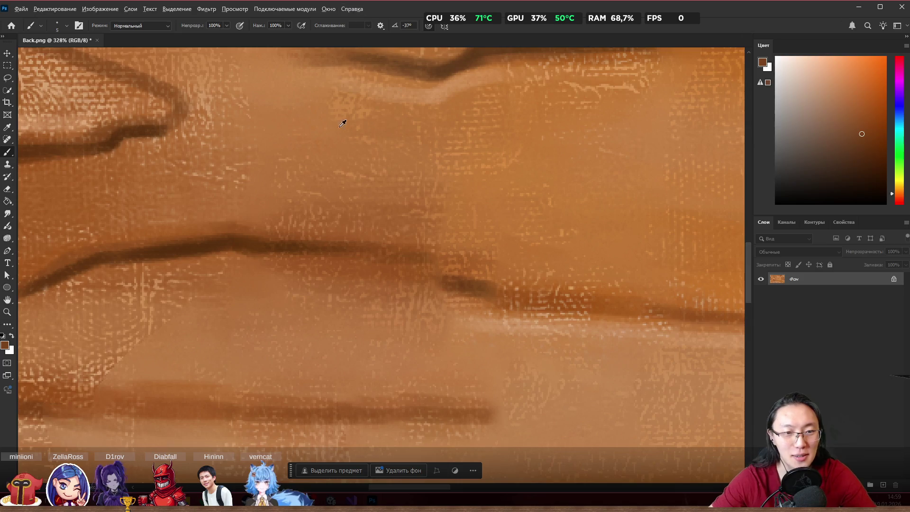
left_click(280, 241, "alt")
mouse_move(266, 243)
left_mouse_down()
mouse_move(403, 265)
mouse_move(335, 255)
mouse_move(347, 246)
mouse_move(454, 275)
mouse_move(368, 264)
mouse_move(450, 280)
mouse_move(395, 268)
left_mouse_up()
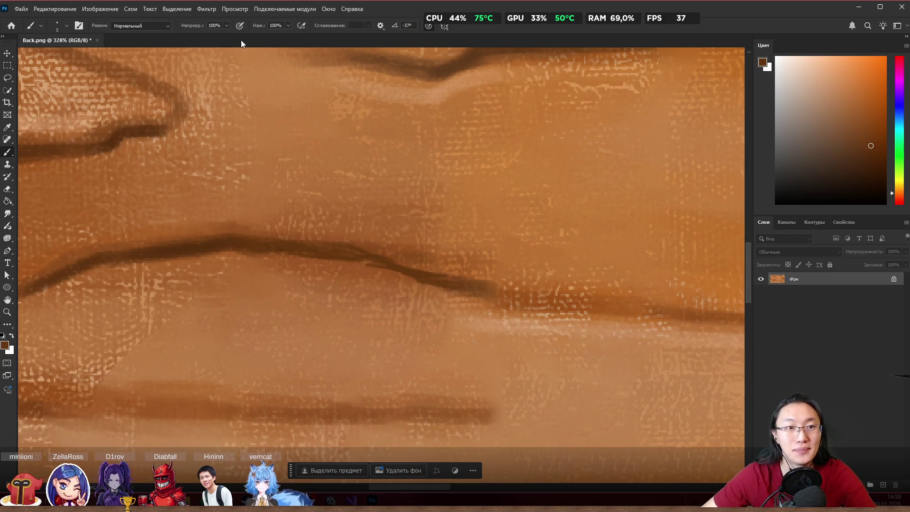
scroll(315, 284, "up", 1)
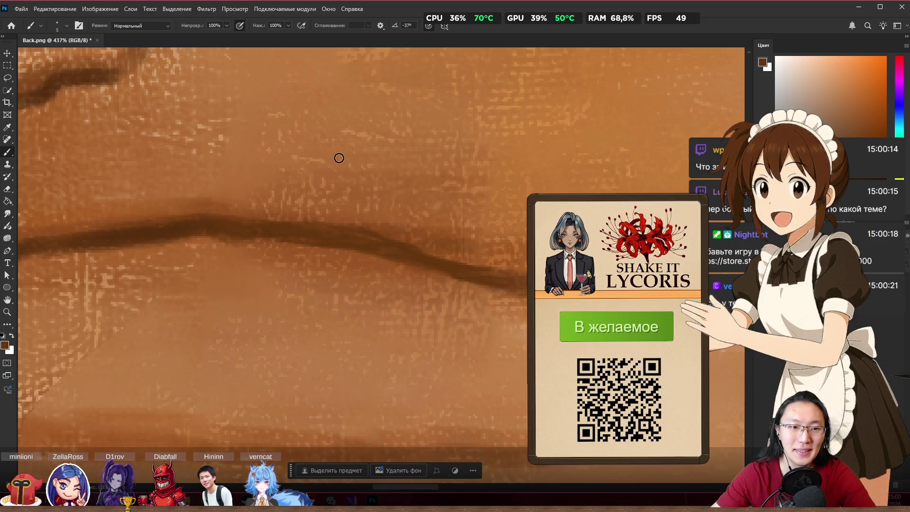
Step: Paint a lighter wood brown along the dark line's top edge, then resample the paint colour
left_click(221, 212, "alt")
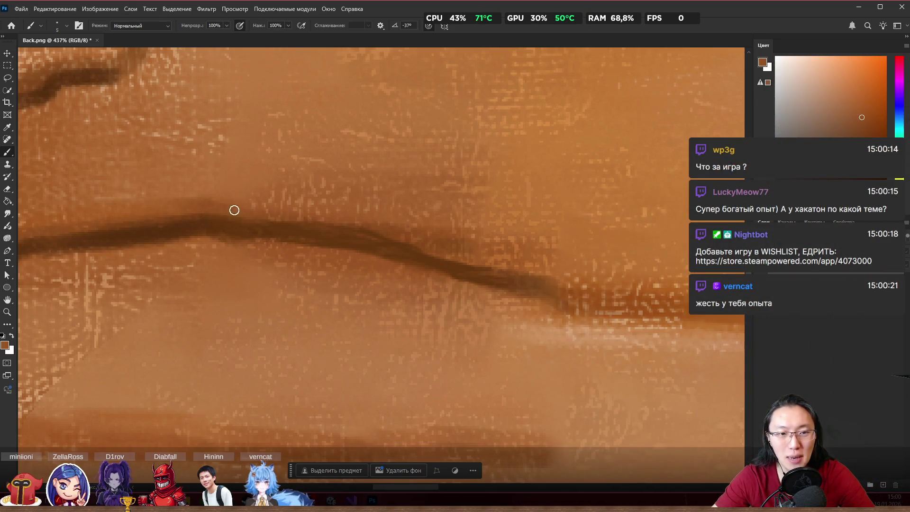
left_click_drag(317, 217, 365, 229)
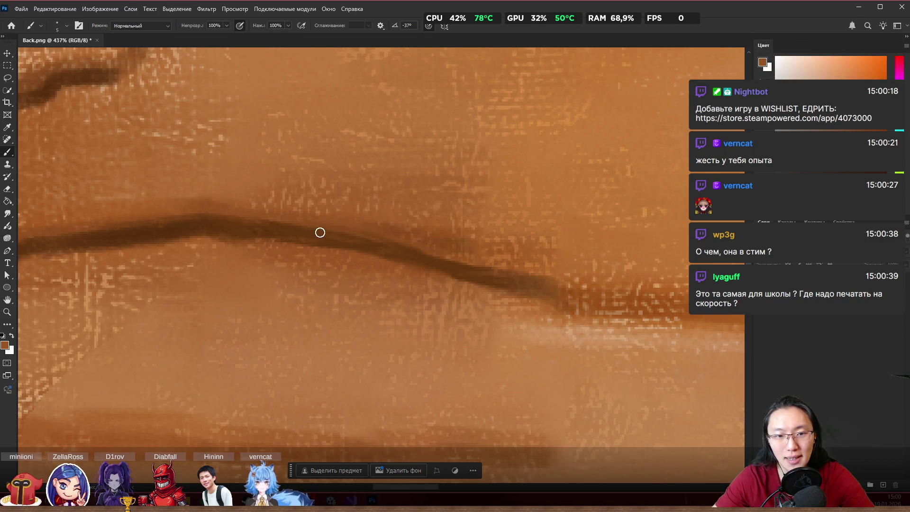
left_click(318, 233, "alt")
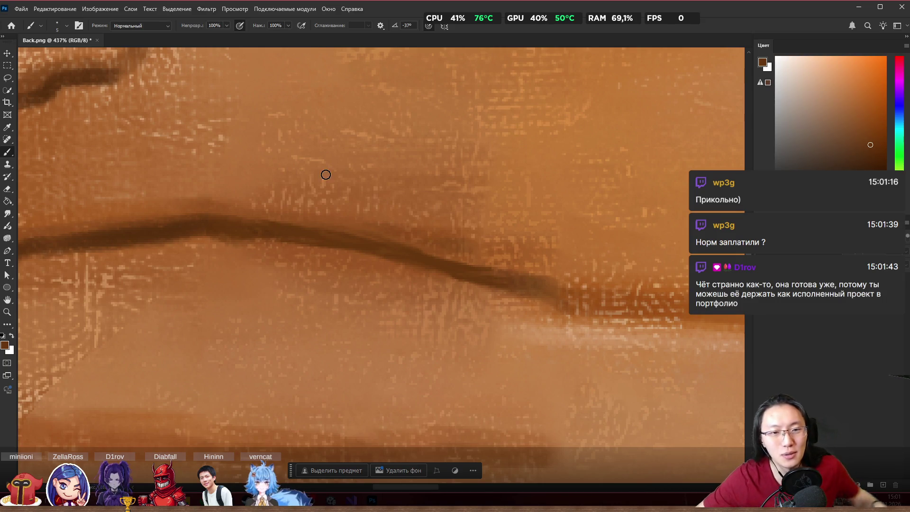
left_click(176, 218, "alt")
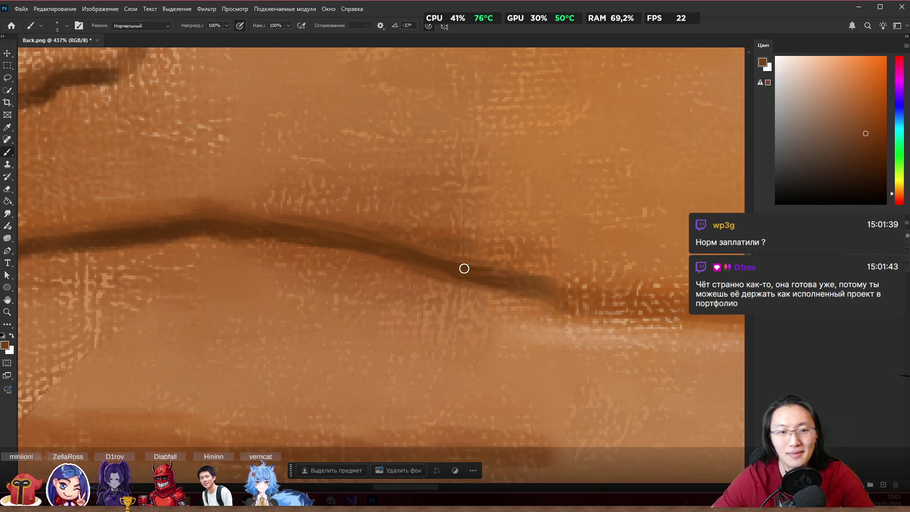
scroll(463, 269, "down", 5)
scroll(517, 232, "down", 2)
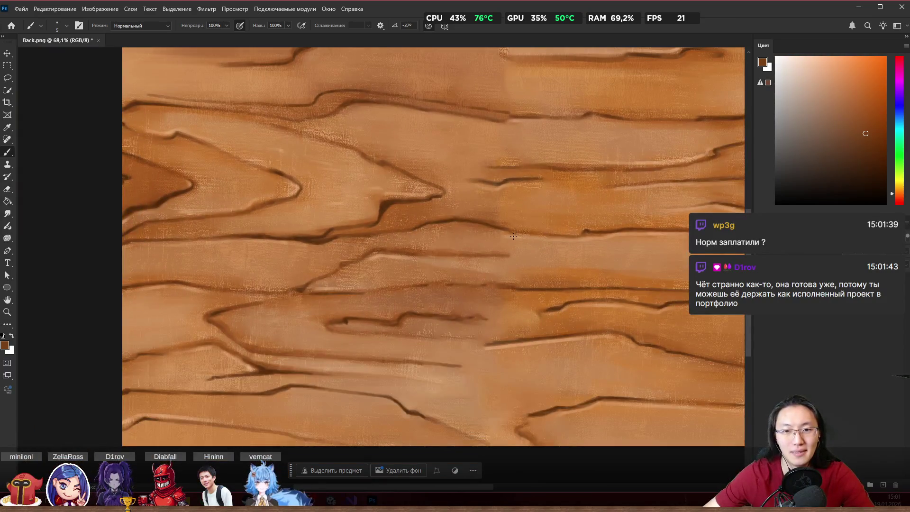
Step: Look over the seam, then switch from the Brush to the Lasso tool
scroll(514, 234, "up", 5)
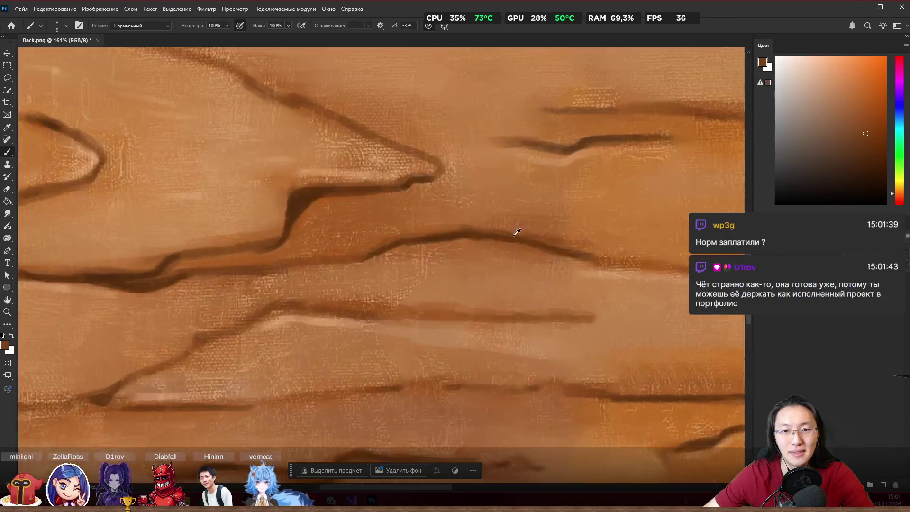
scroll(516, 232, "down", 2)
scroll(487, 258, "down", 2)
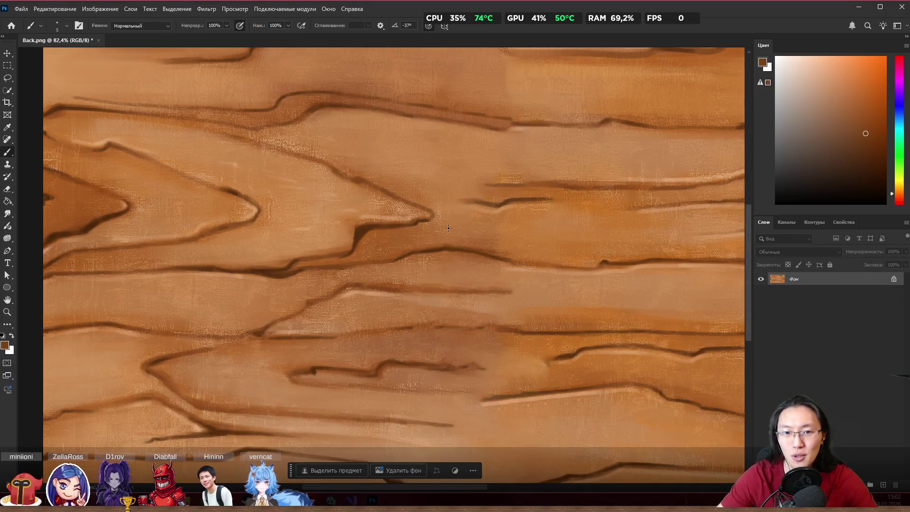
scroll(548, 244, "down", 3, "alt")
scroll(584, 206, "up", 5, "alt")
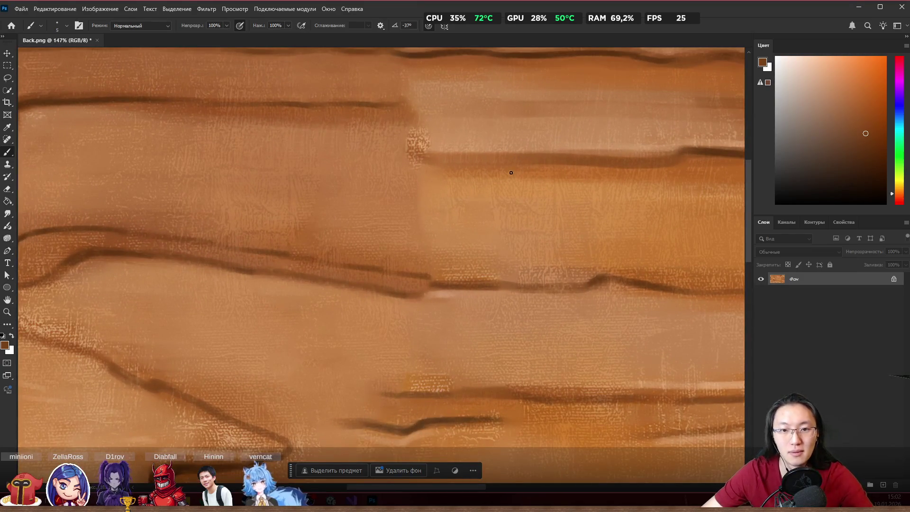
key("k")
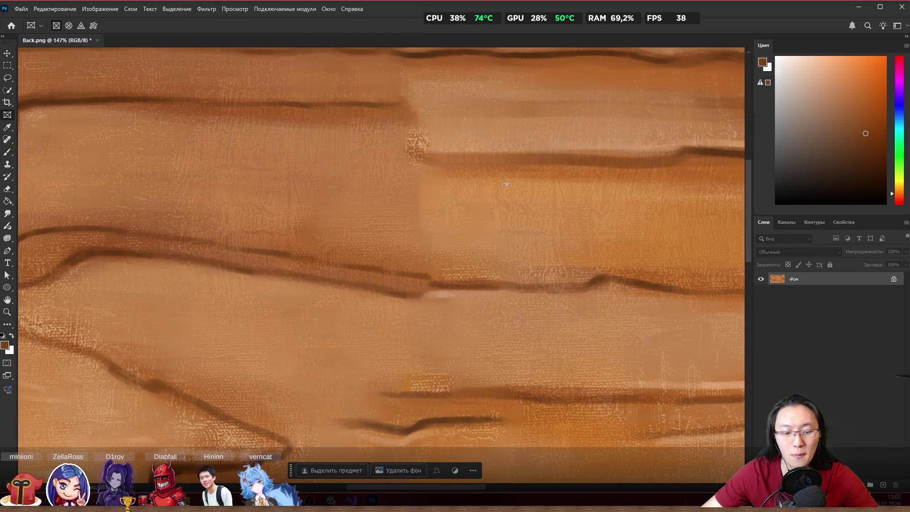
key("l")
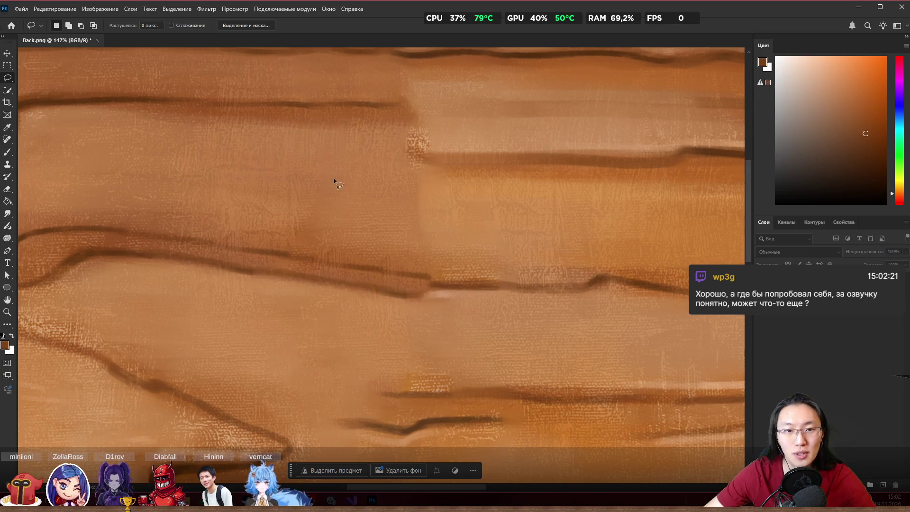
Step: Content-aware fill the large blotchy area running across the seam
left_click_drag(171, 150, 468, 186)
left_click_drag(674, 211, 540, 249)
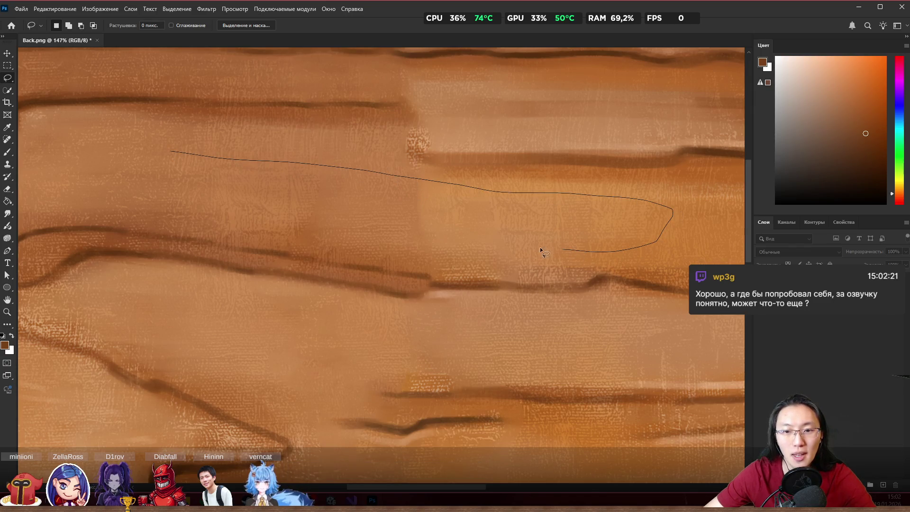
left_click_drag(354, 237, 180, 213)
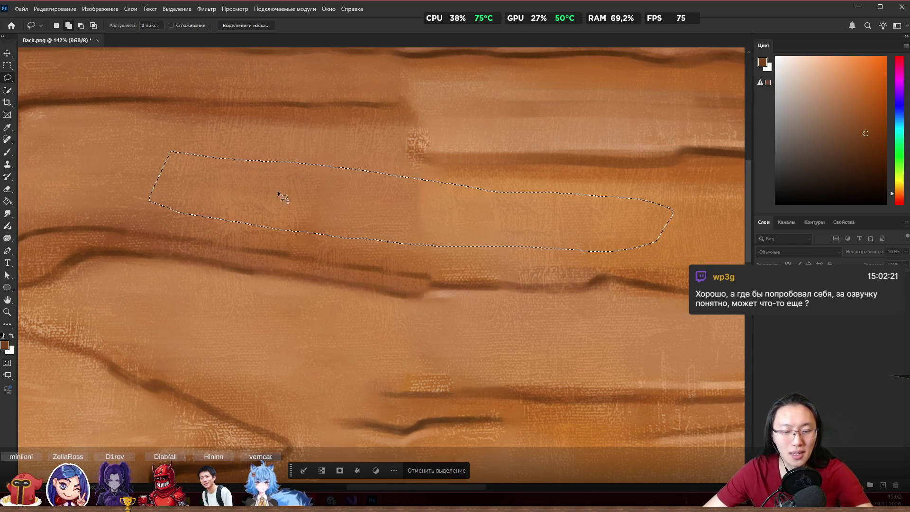
key("shift+BackSpace")
key("Return")
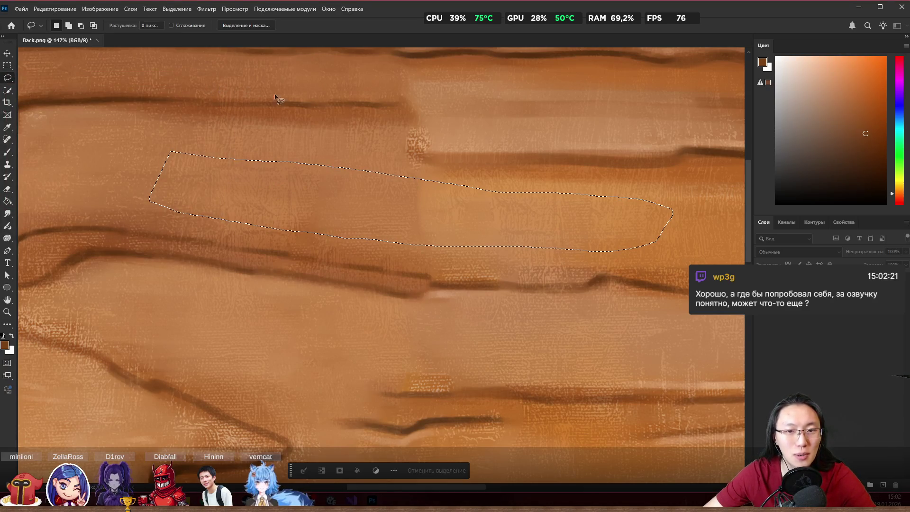
Step: Fill a second seam area and remove the short dark streak with content-aware fill
left_click_drag(359, 161, 232, 143)
mouse_move(276, 227)
left_mouse_down()
mouse_move(350, 232)
mouse_move(389, 201)
left_mouse_up()
key("shift+BackSpace")
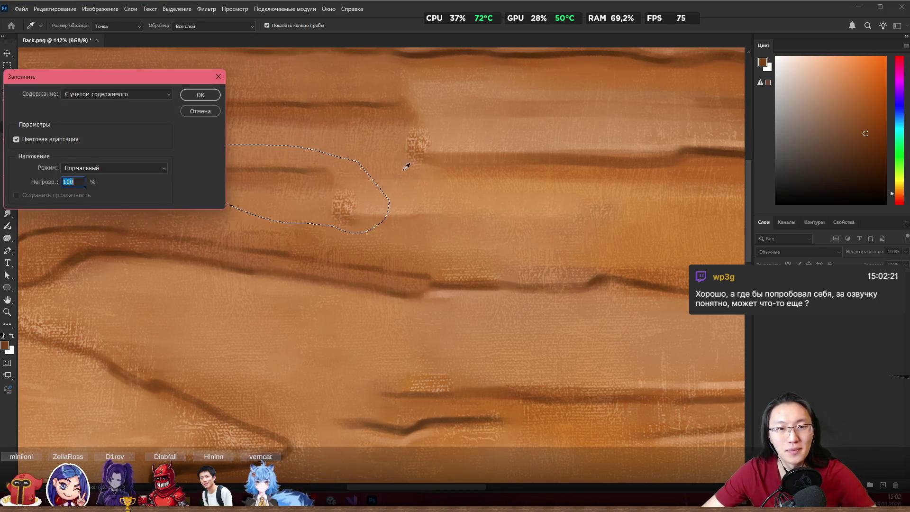
left_click(203, 96)
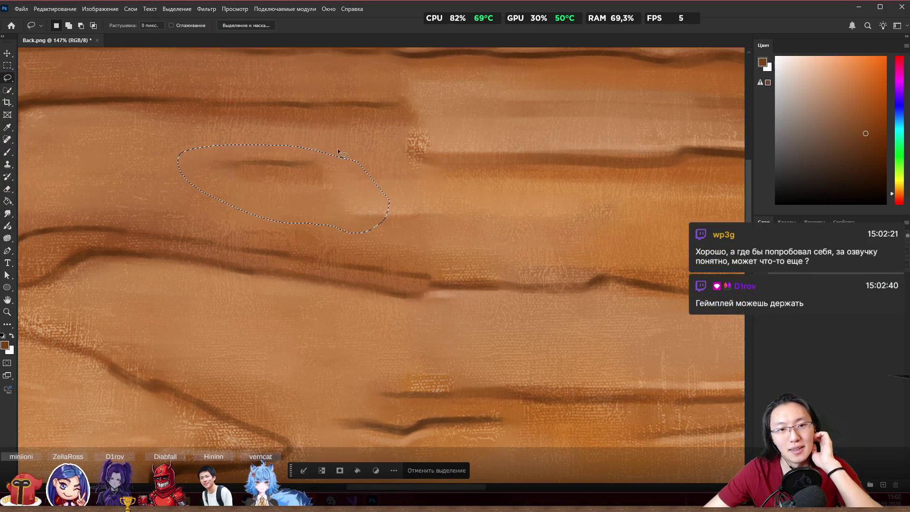
mouse_move(308, 147)
left_mouse_down()
mouse_move(159, 167)
mouse_move(345, 197)
mouse_move(342, 153)
left_mouse_up()
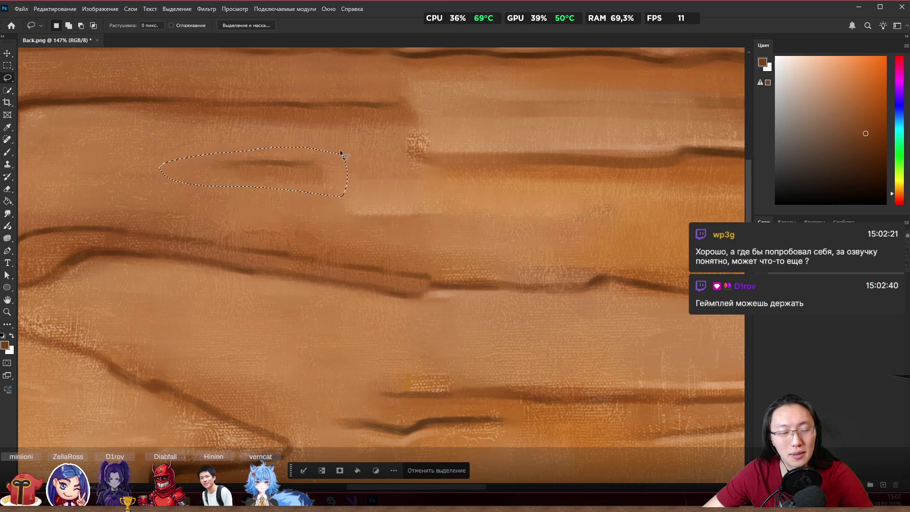
key("shift+BackSpace")
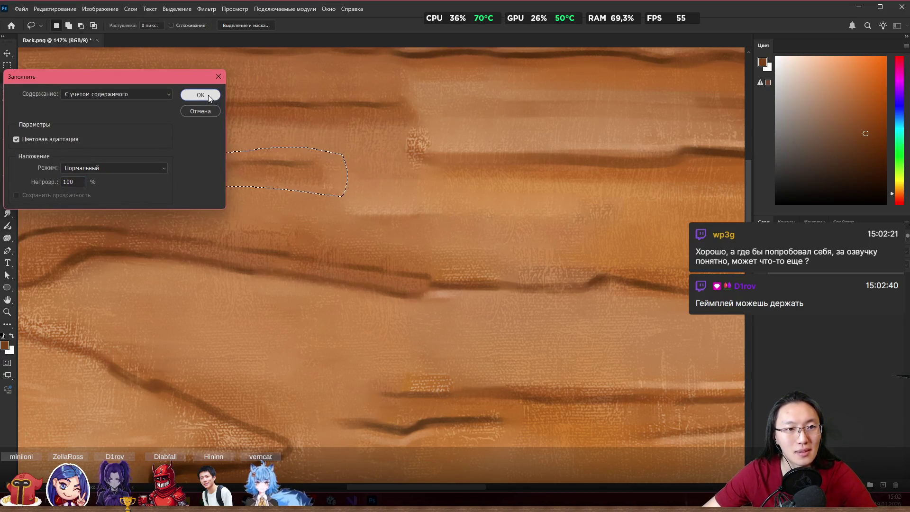
left_click(209, 95)
key("ctrl+d")
Step: Content-aware fill the light blotch on the seam
scroll(456, 200, "down", 2)
scroll(452, 193, "up", 2)
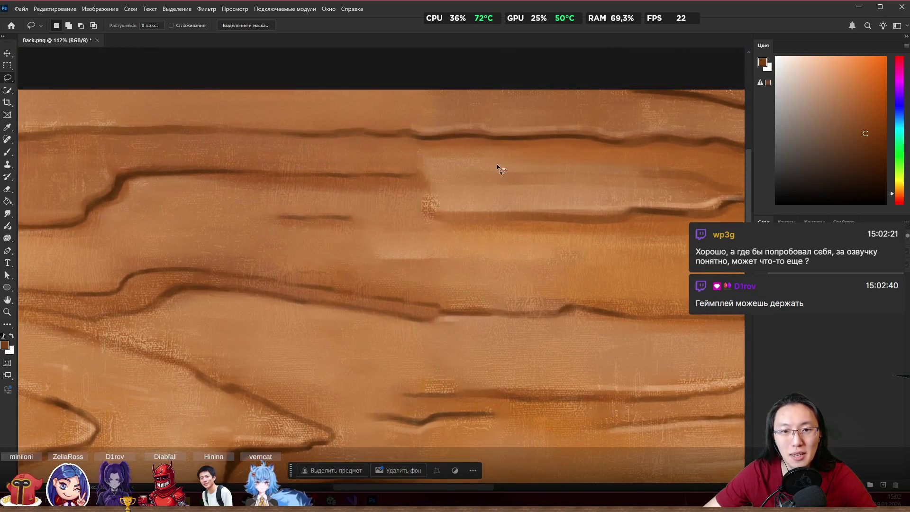
scroll(496, 164, "up", 2)
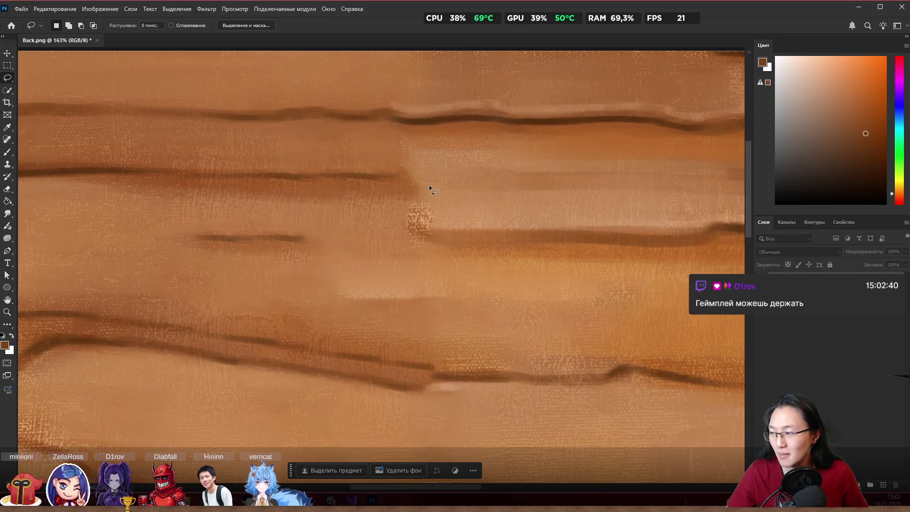
mouse_move(411, 152)
left_mouse_down()
mouse_move(360, 152)
mouse_move(443, 280)
mouse_move(621, 274)
mouse_move(597, 234)
left_mouse_up()
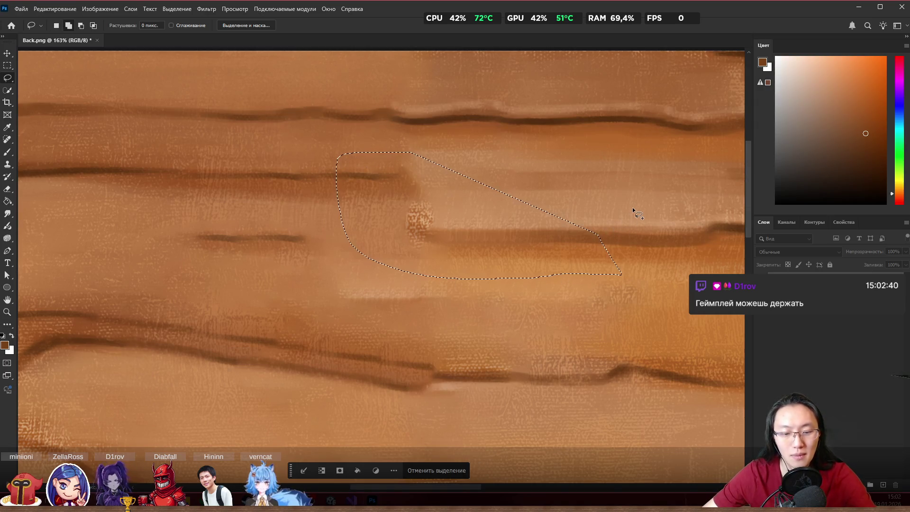
key("shift+F5")
left_click(200, 92)
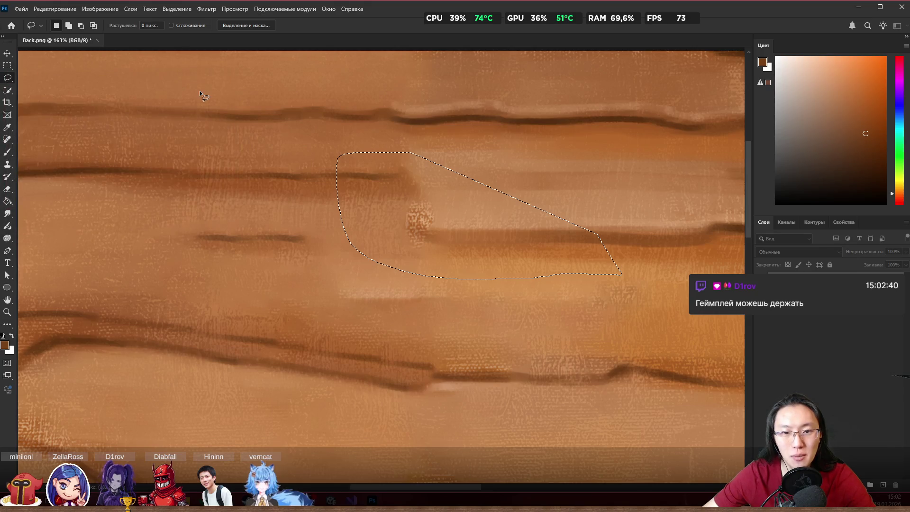
key("ctrl+d")
Step: Content-aware fill the light blotch near the middle of the texture
scroll(517, 244, "down", 4)
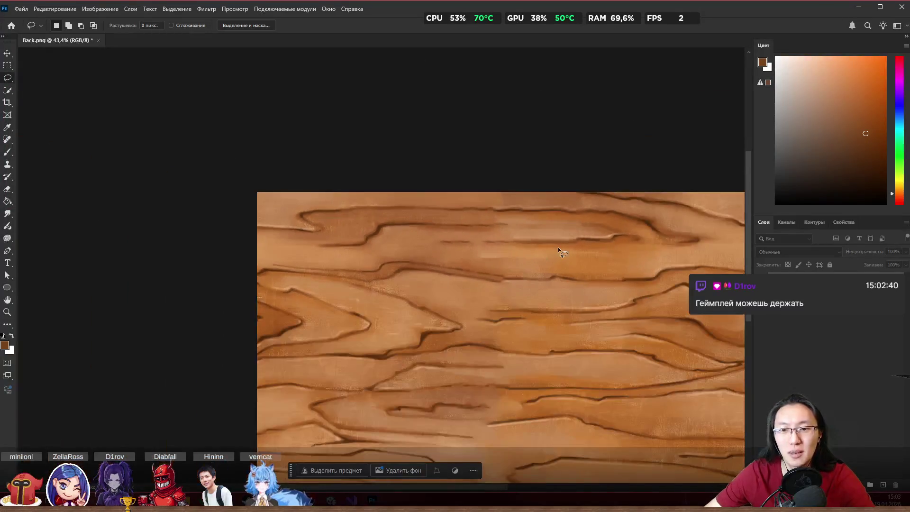
scroll(558, 247, "up", 5)
scroll(479, 265, "down", 2)
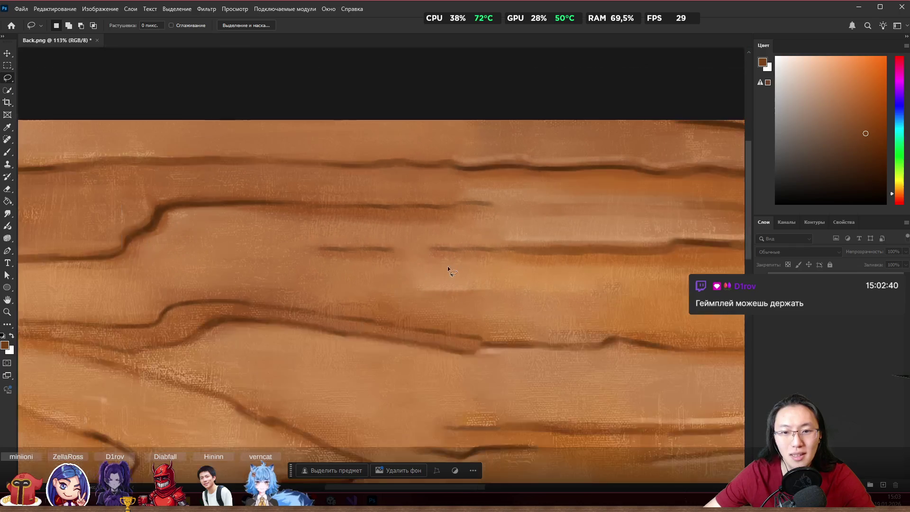
mouse_move(477, 271)
left_mouse_down()
mouse_move(415, 304)
mouse_move(495, 299)
left_mouse_up()
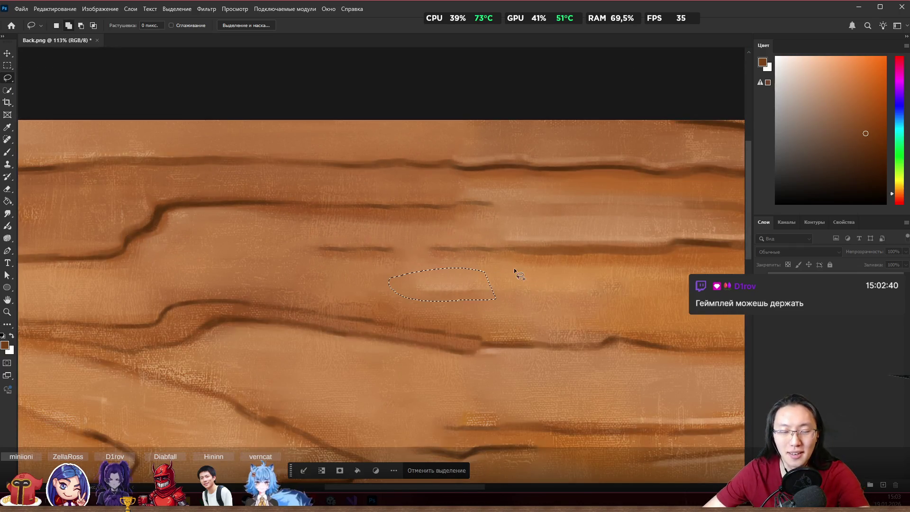
key("shift+BackSpace")
key("Return")
key("ctrl+d")
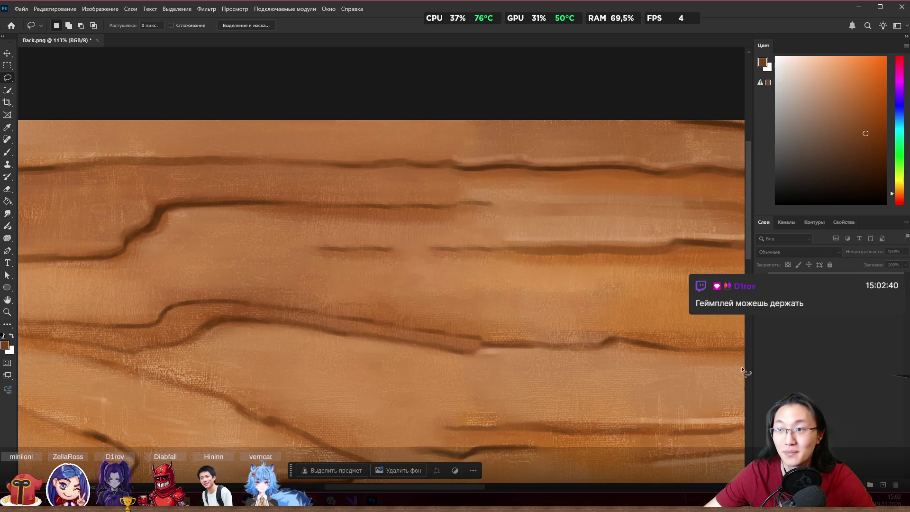
Step: Maximize the Photoshop window and erase two short dark strokes with content-aware fill
left_click_drag(702, 6, 644, 1)
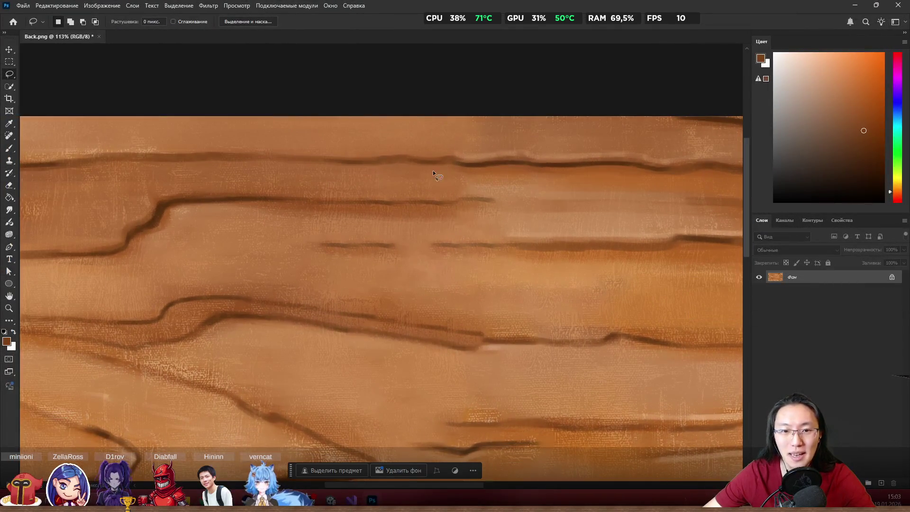
scroll(419, 258, "up", 2)
scroll(419, 258, "up", 2)
mouse_move(412, 237)
left_mouse_down()
mouse_move(402, 222)
mouse_move(200, 191)
mouse_move(237, 264)
mouse_move(381, 297)
left_mouse_up()
key("Delete")
left_click(209, 97)
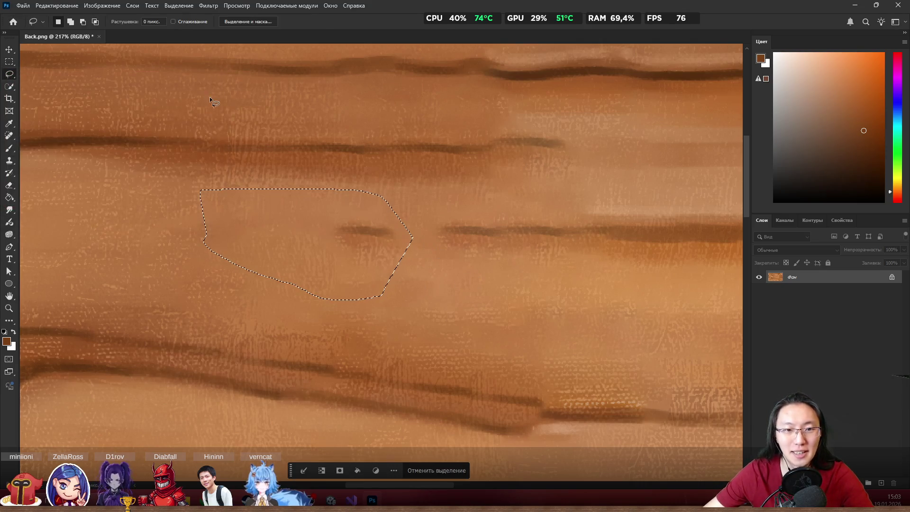
mouse_move(384, 211)
left_mouse_down()
mouse_move(354, 284)
mouse_move(403, 224)
left_mouse_up()
key("Delete")
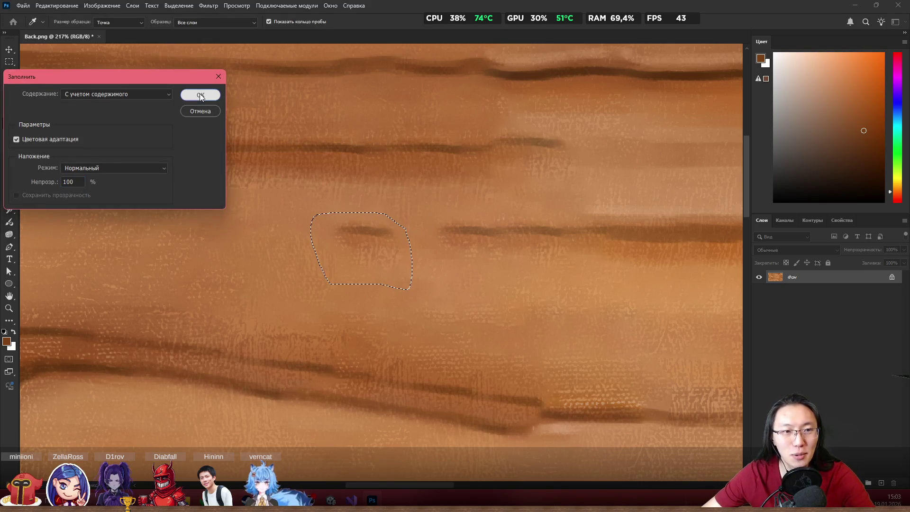
left_click(200, 93)
key("ctrl+d")
Step: Content-aware fill the patch lying between two grain lines
scroll(377, 238, "down", 4)
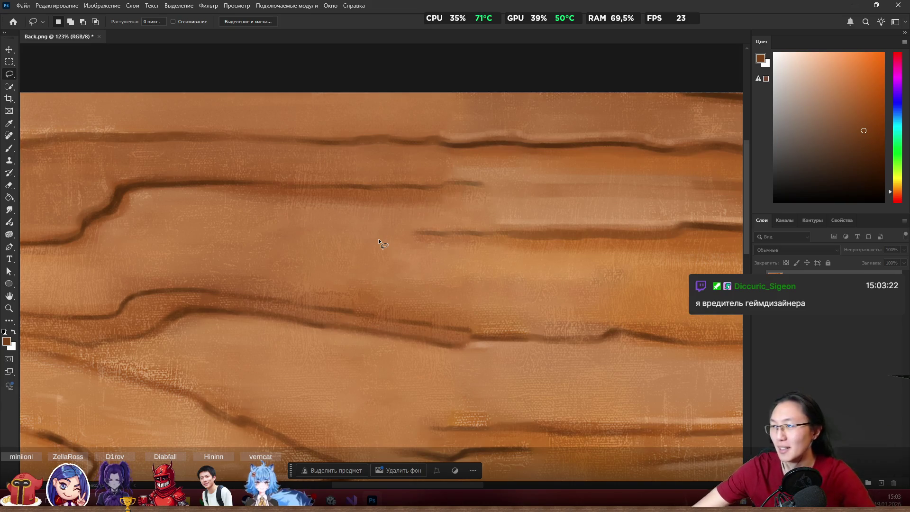
scroll(459, 200, "down", 8)
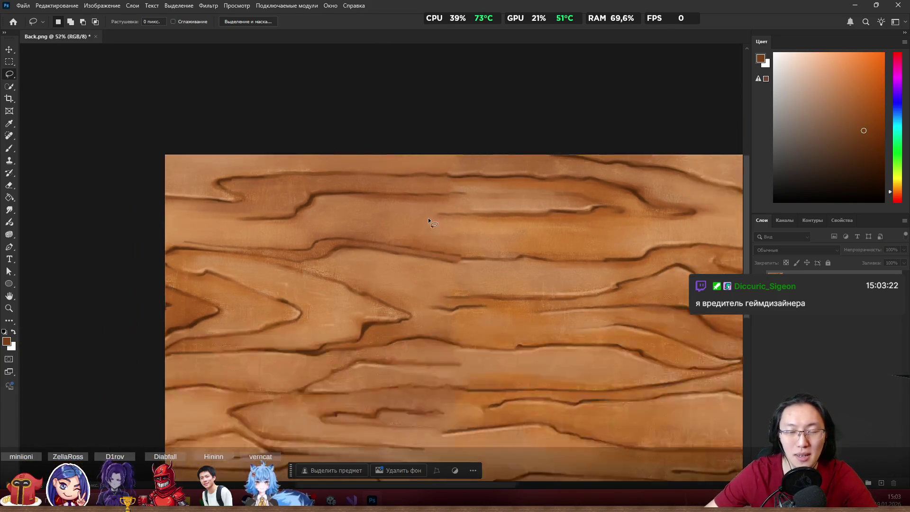
scroll(587, 252, "up", 3)
scroll(484, 201, "down", 3)
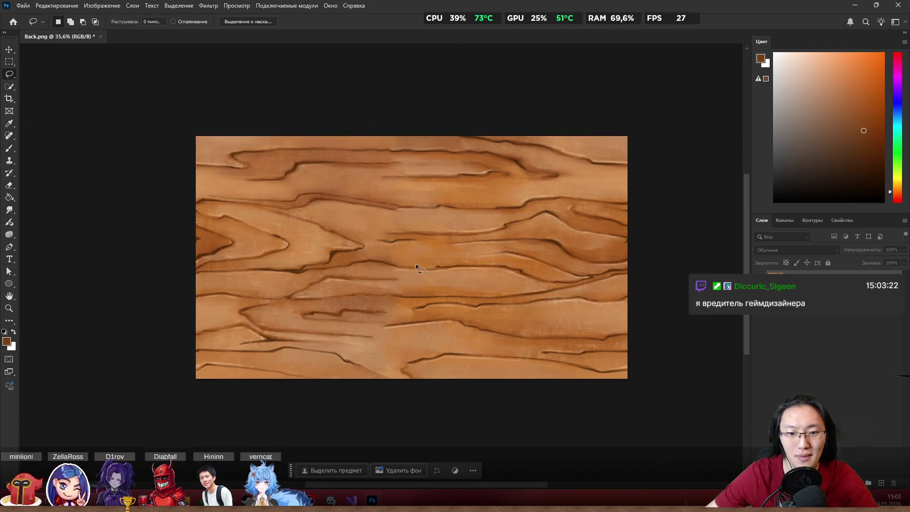
scroll(394, 256, "up", 5)
left_click_drag(454, 225, 311, 217)
left_click_drag(308, 250, 471, 271)
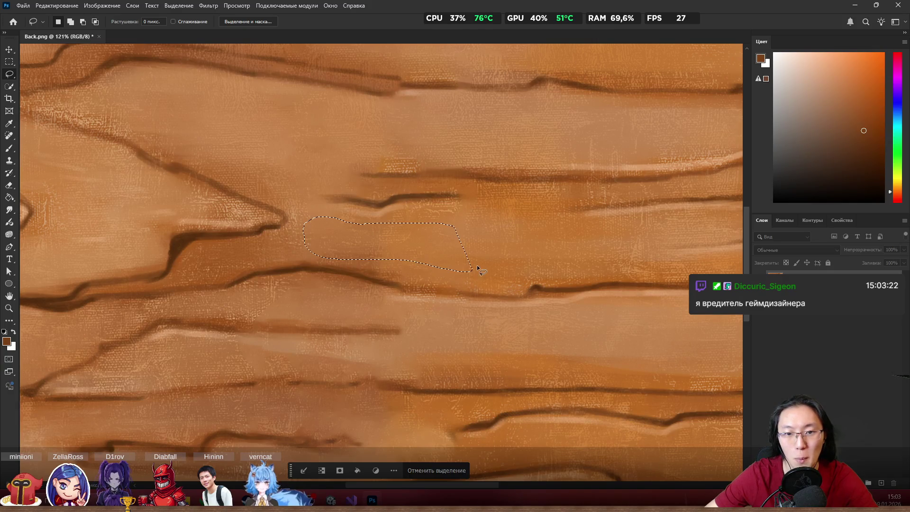
key("shift+F5")
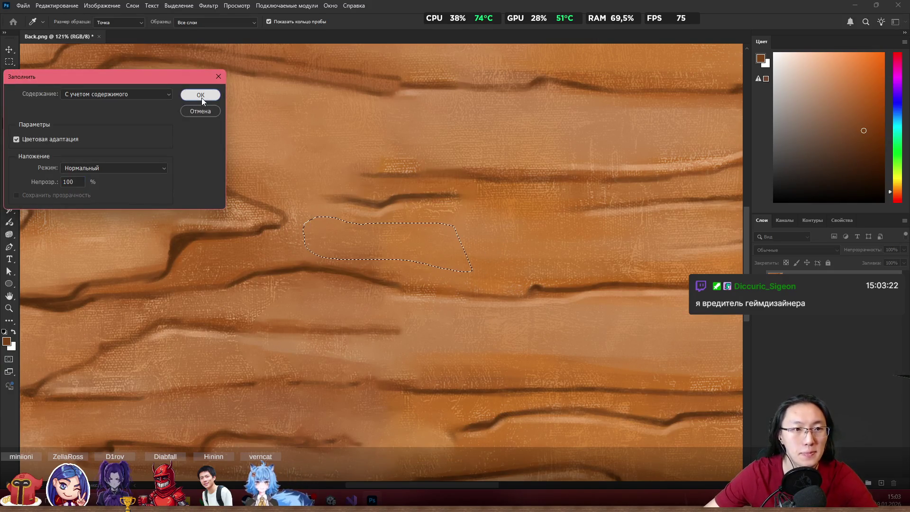
left_click(201, 98)
key("ctrl+d")
Step: Fill another blotchy patch of grain so it blends in
scroll(432, 176, "down", 5)
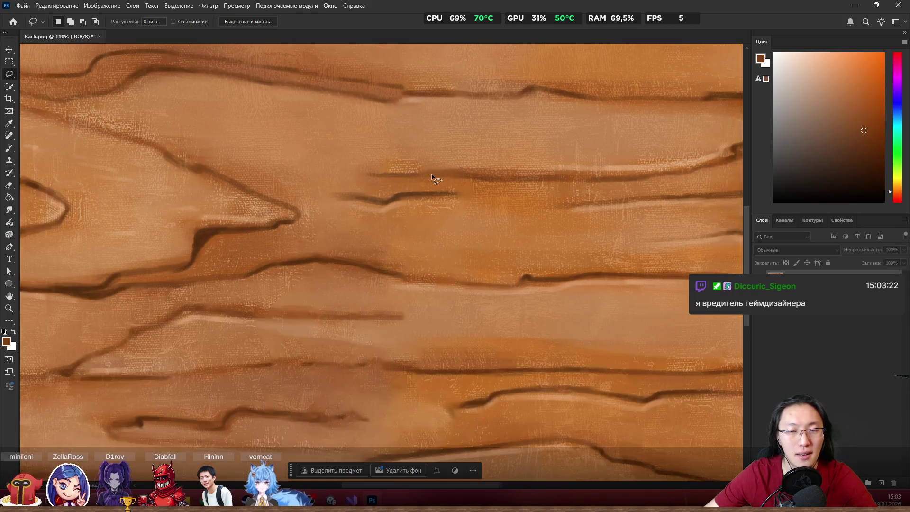
scroll(431, 174, "down", 2)
scroll(458, 228, "up", 6)
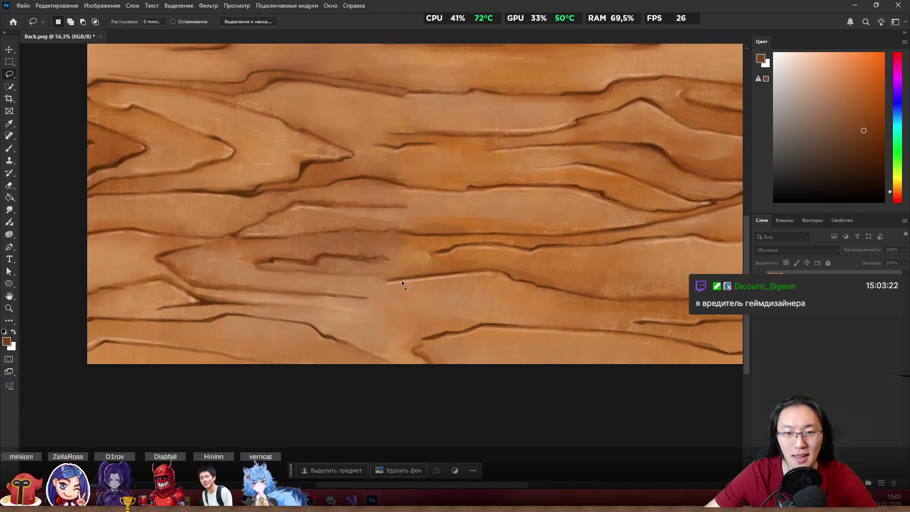
scroll(399, 275, "down", 2)
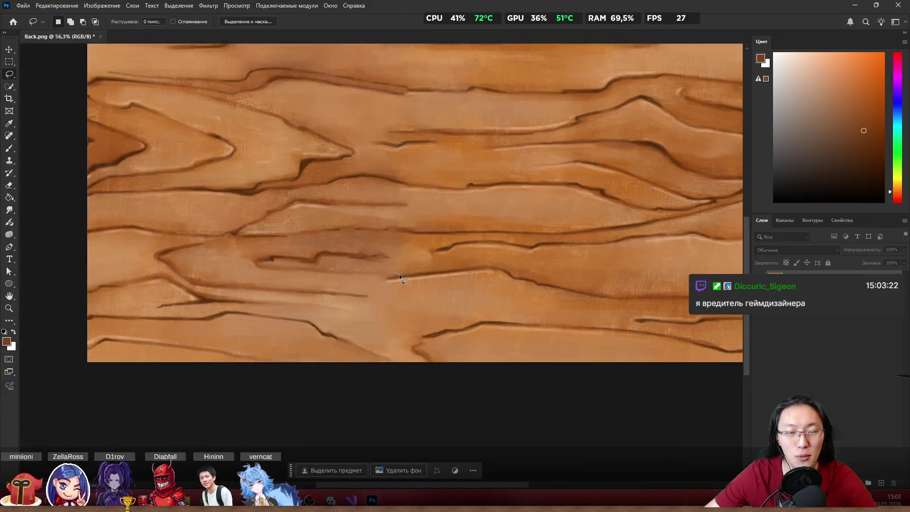
scroll(405, 234, "down", 1)
scroll(417, 163, "up", 10)
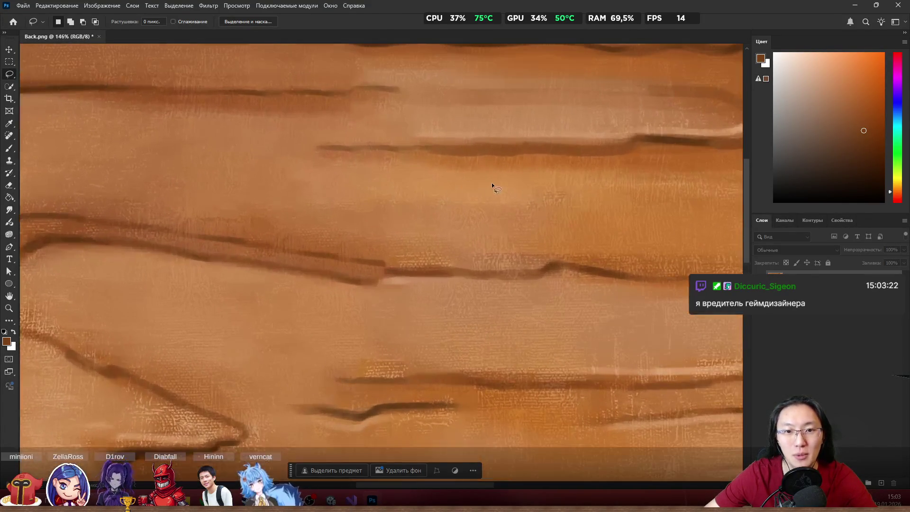
mouse_move(492, 183)
left_mouse_down()
mouse_move(209, 159)
mouse_move(255, 212)
mouse_move(482, 236)
mouse_move(495, 226)
left_mouse_up()
key("Return")
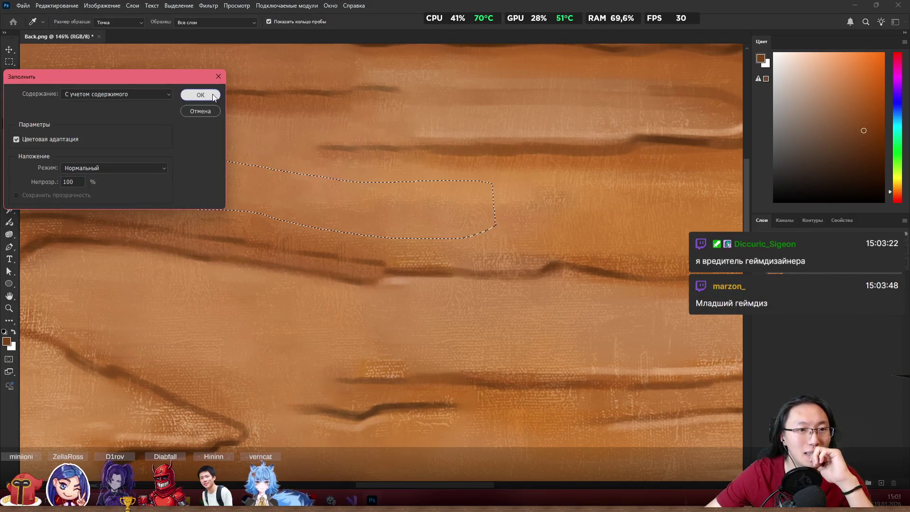
key("ctrl+d")
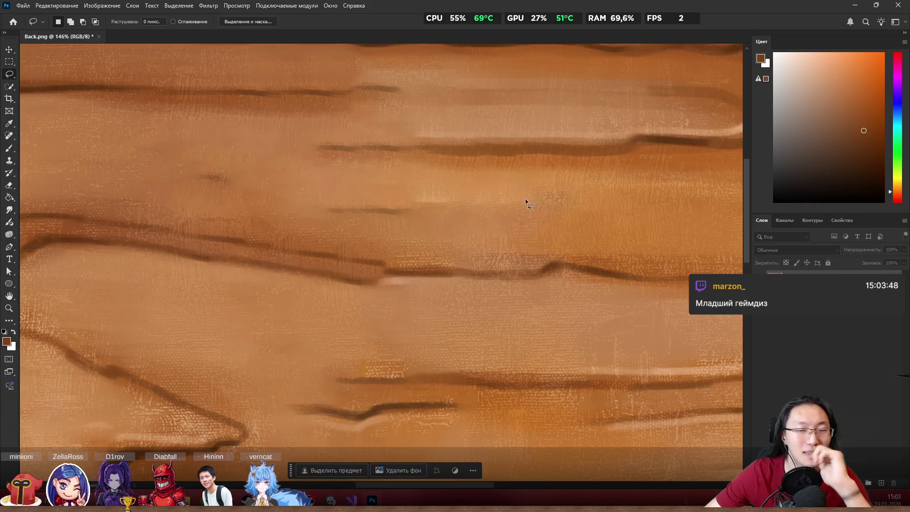
Step: Content-aware fill a rough patch in the upper grain
scroll(477, 213, "down", 8)
scroll(477, 212, "down", 3)
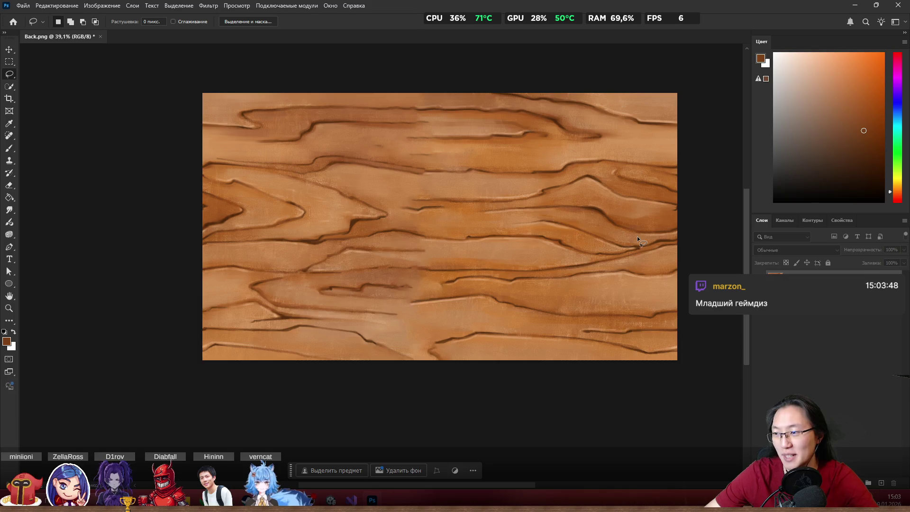
scroll(442, 206, "up", 3)
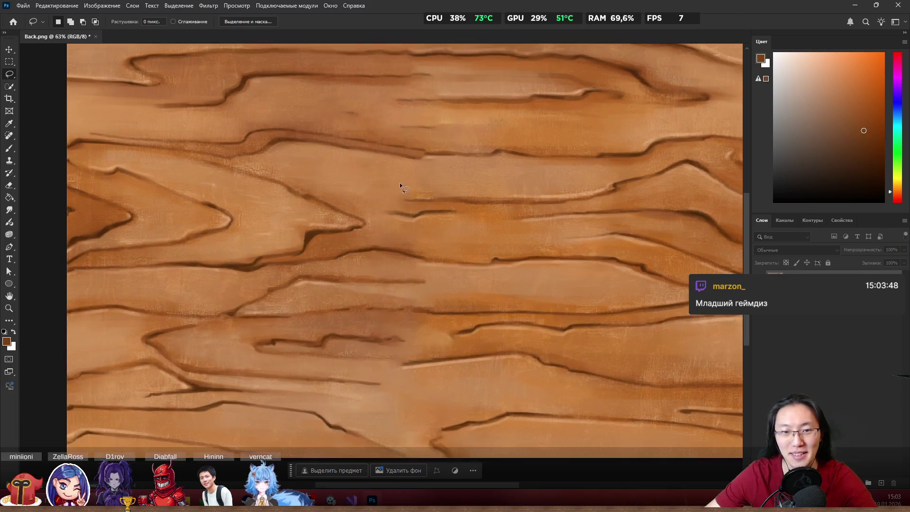
scroll(509, 175, "down", 2)
scroll(510, 175, "down", 1)
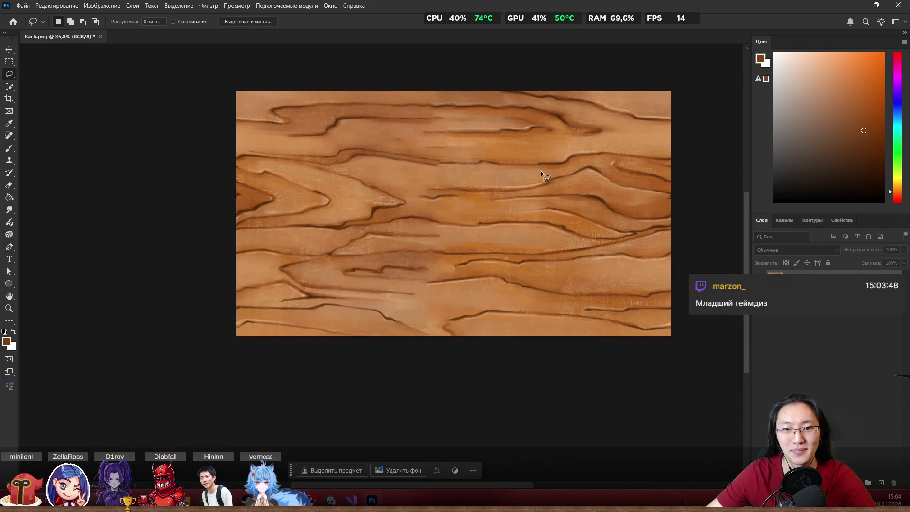
scroll(445, 225, "up", 5)
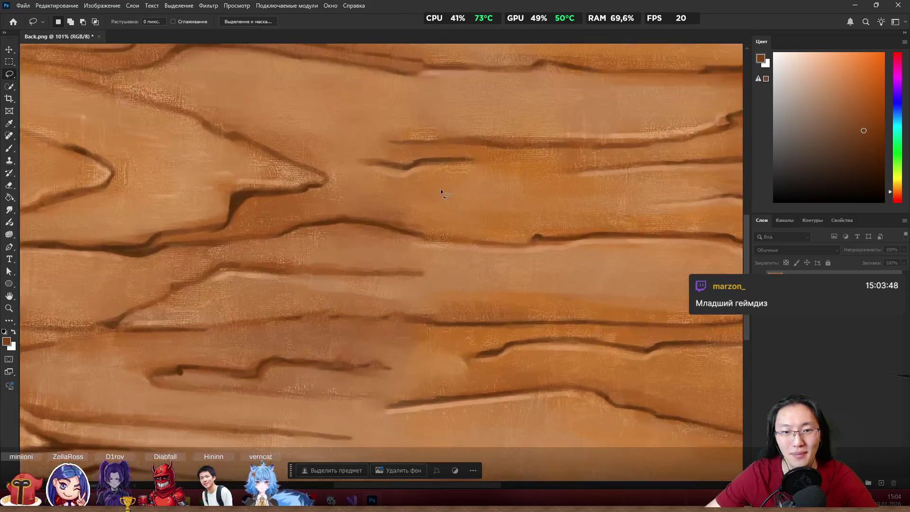
left_click_drag(432, 186, 342, 192)
left_click_drag(427, 223, 423, 218)
key("shift+F5")
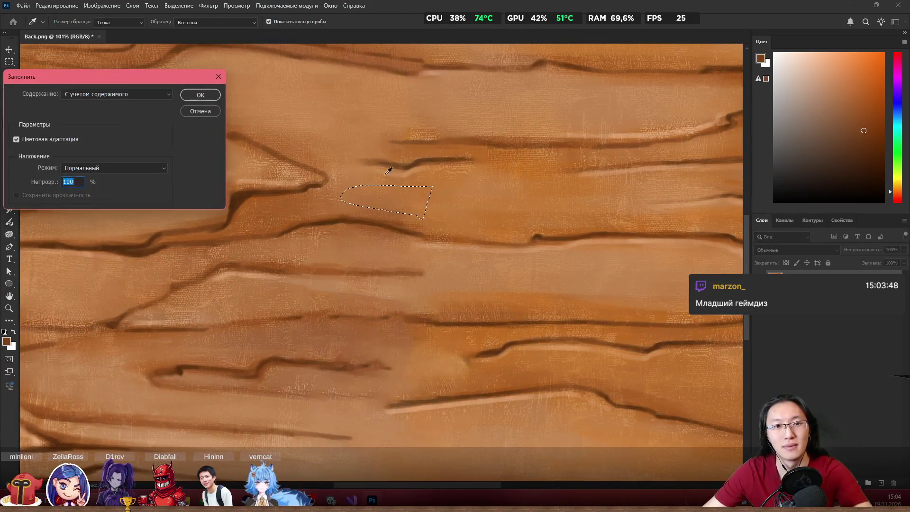
left_click(195, 96)
Step: Fill the smudged area among the lower grain lines with matching grain
scroll(564, 244, "down", 5)
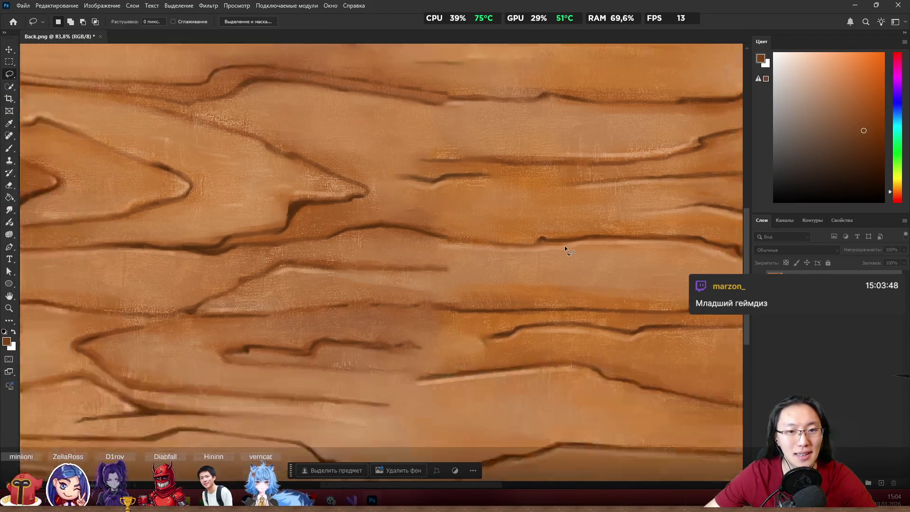
scroll(546, 360, "up", 5)
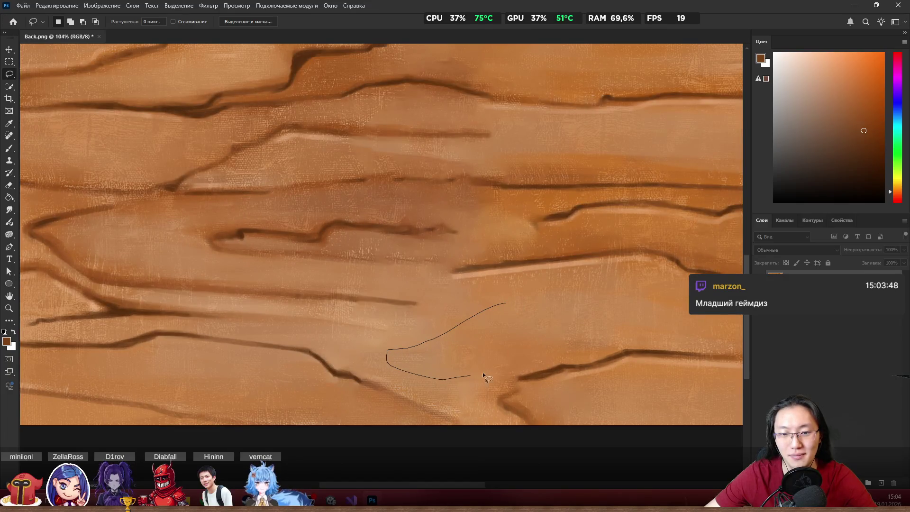
left_click_drag(483, 371, 554, 329)
key("shift+F5")
left_click(201, 94)
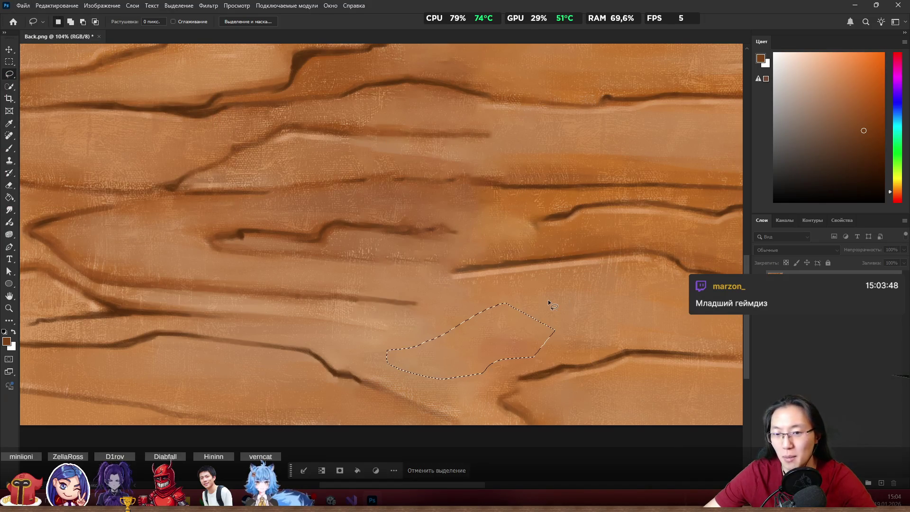
key("ctrl+d")
scroll(520, 303, "down", 5)
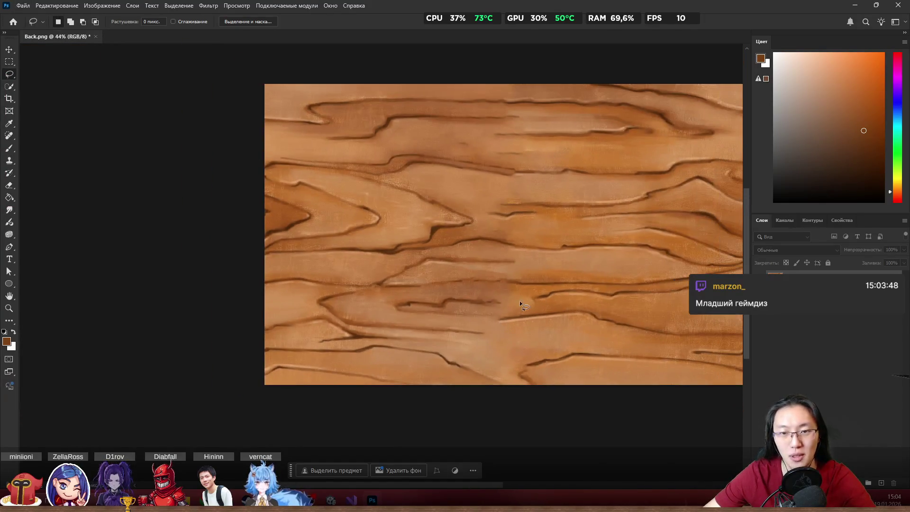
scroll(634, 270, "right", 4)
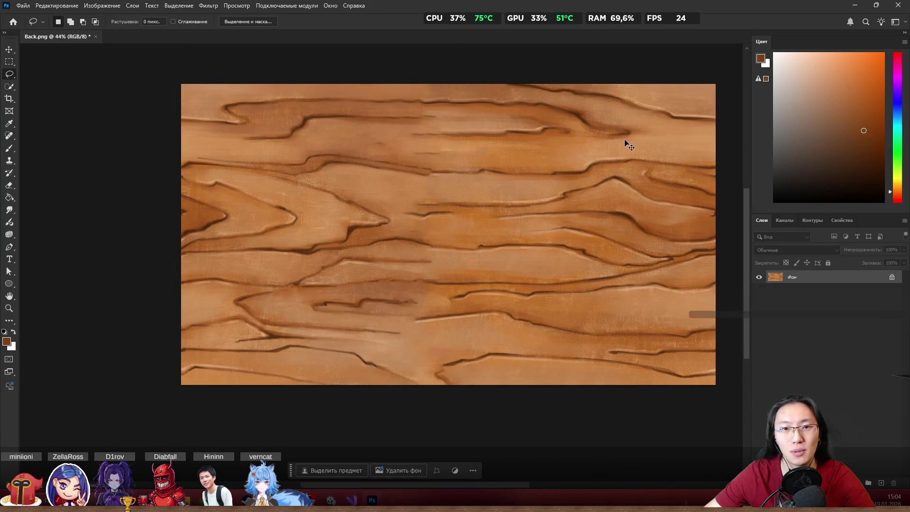
scroll(511, 115, "up", 2)
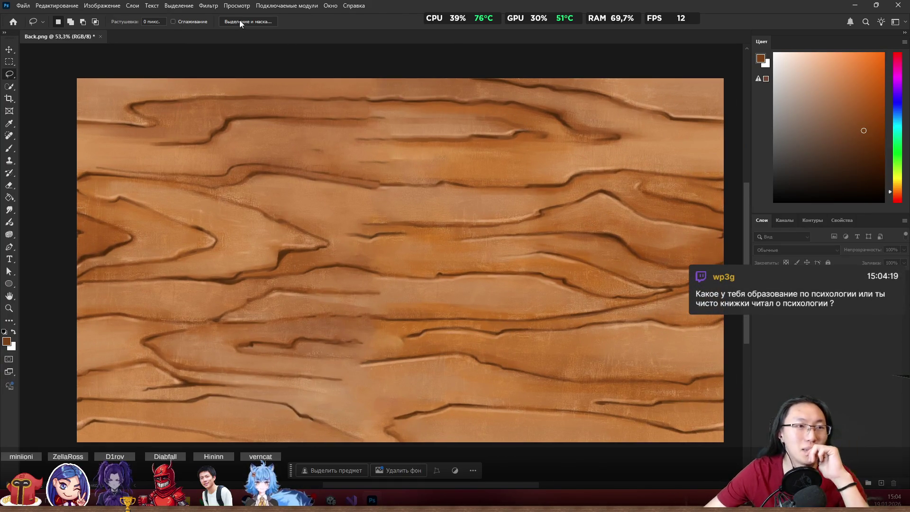
left_click(212, 6)
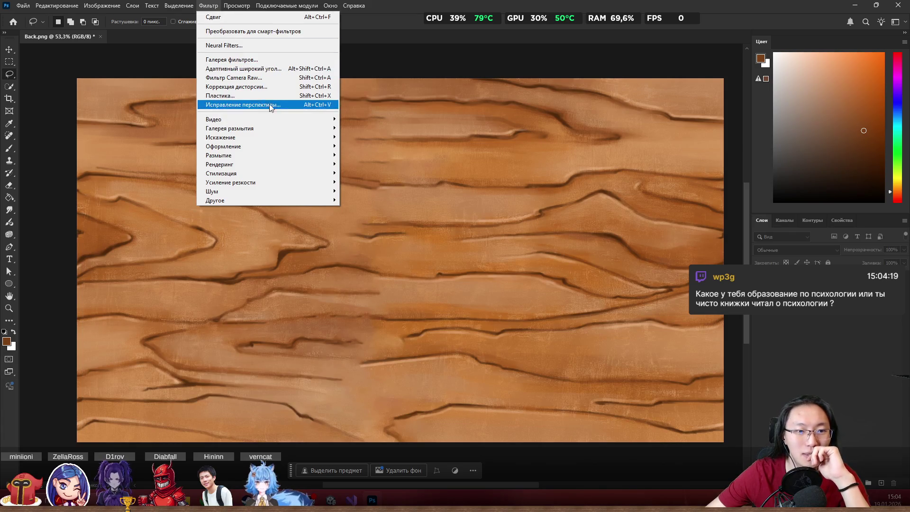
left_click(252, 5)
left_click(190, 6)
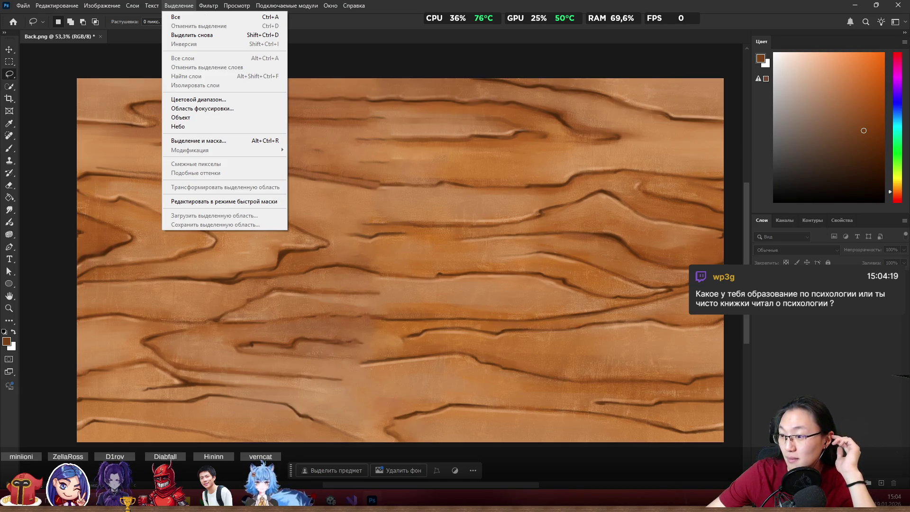
key("Escape")
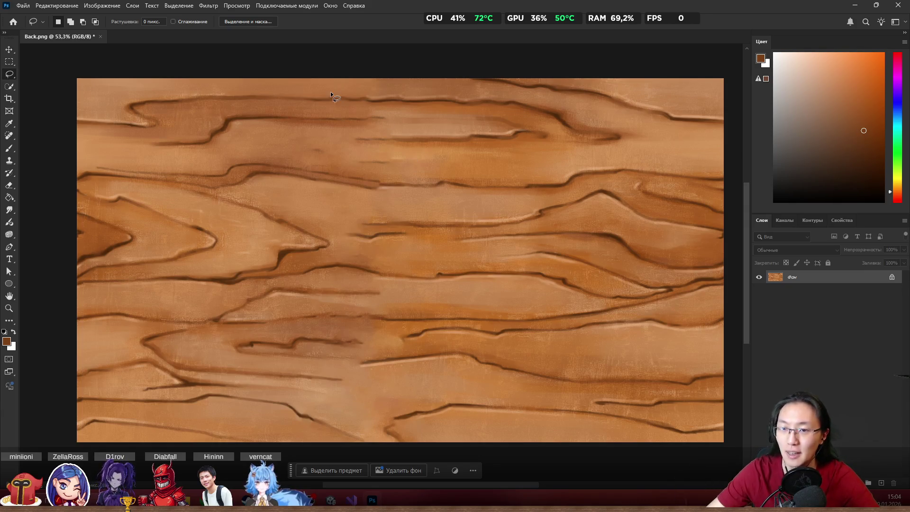
scroll(391, 178, "down", 3)
scroll(384, 143, "up", 1)
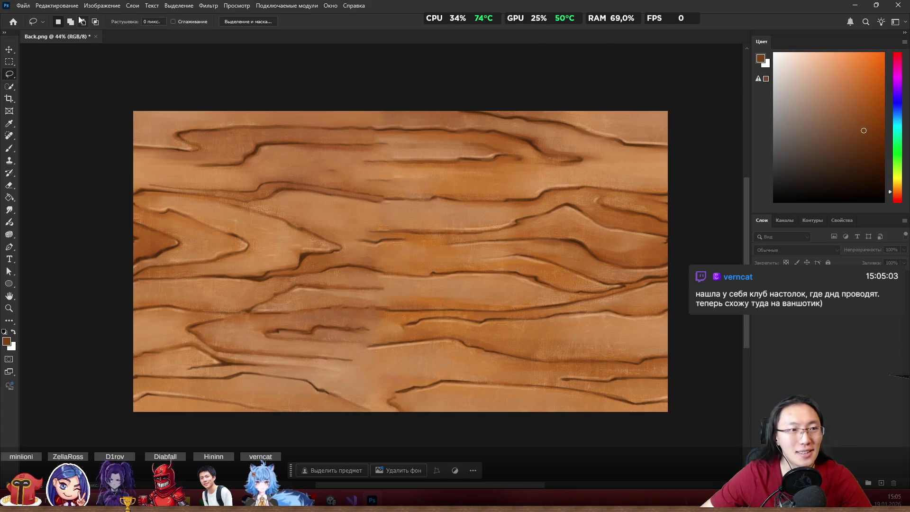
left_click(208, 6)
Step: Apply a horizontal Offset with Wrap Around to check the wood seam, then save Back.png
mouse_move(327, 201)
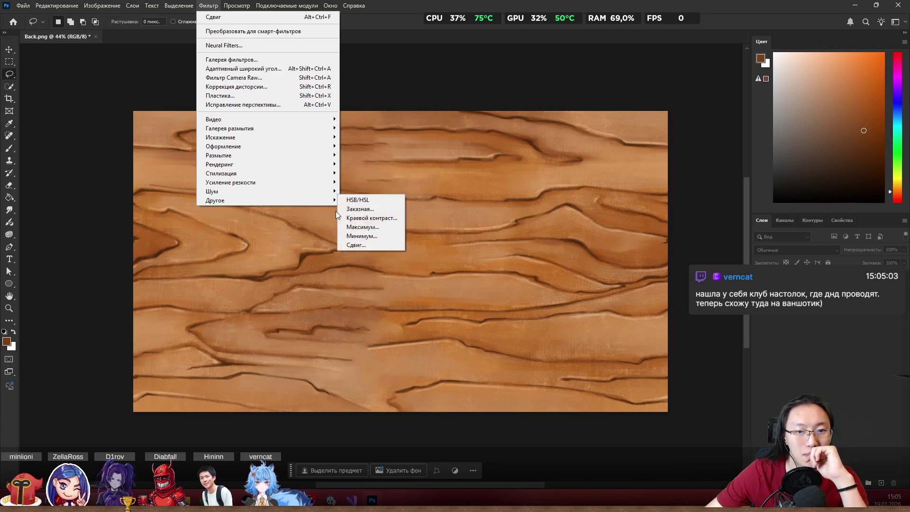
left_click(395, 245)
left_click(423, 133)
key("BackSpace")
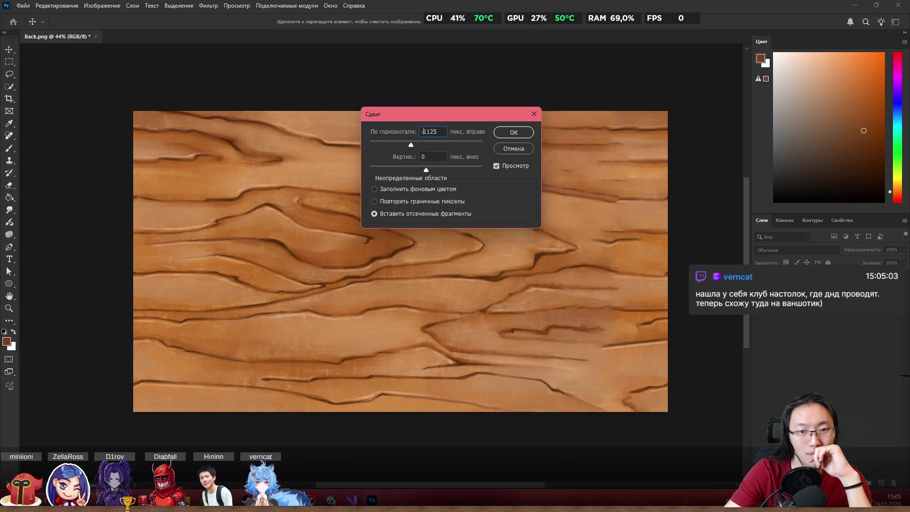
type("-")
left_click(519, 135)
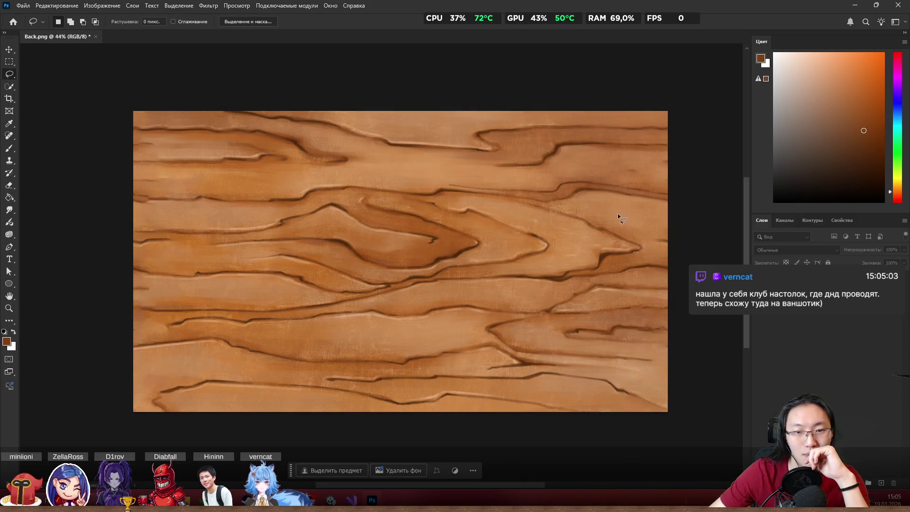
key("ctrl+s")
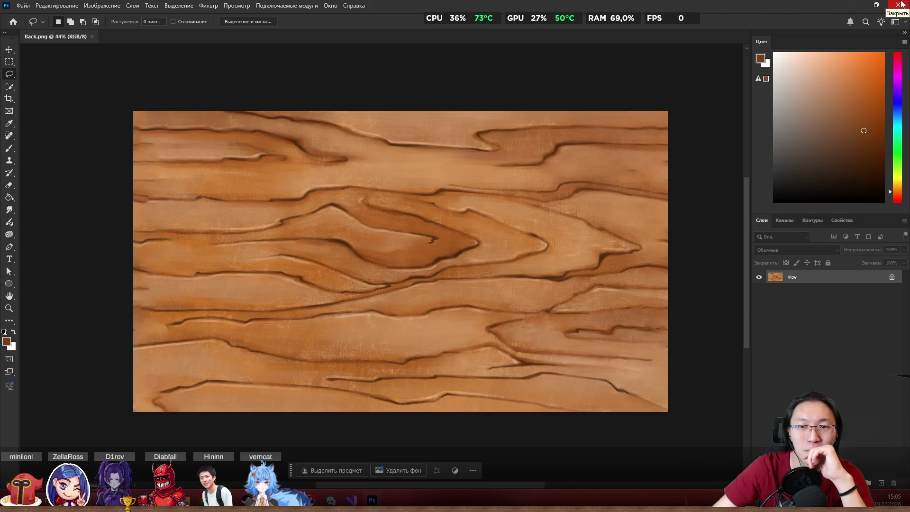
Step: Close Photoshop to reveal the Menu folder listing Back.png resaved at 5,345 KB
left_click_drag(797, 15, 751, 30)
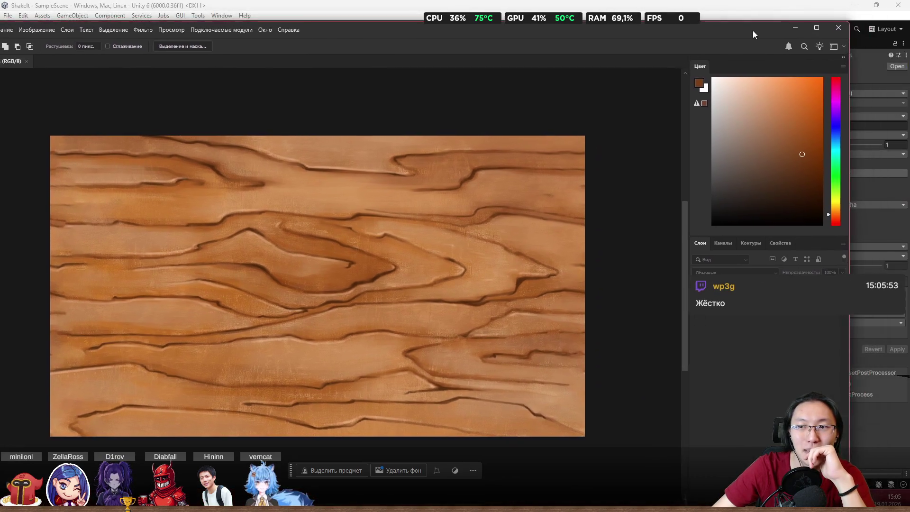
double_click(751, 31)
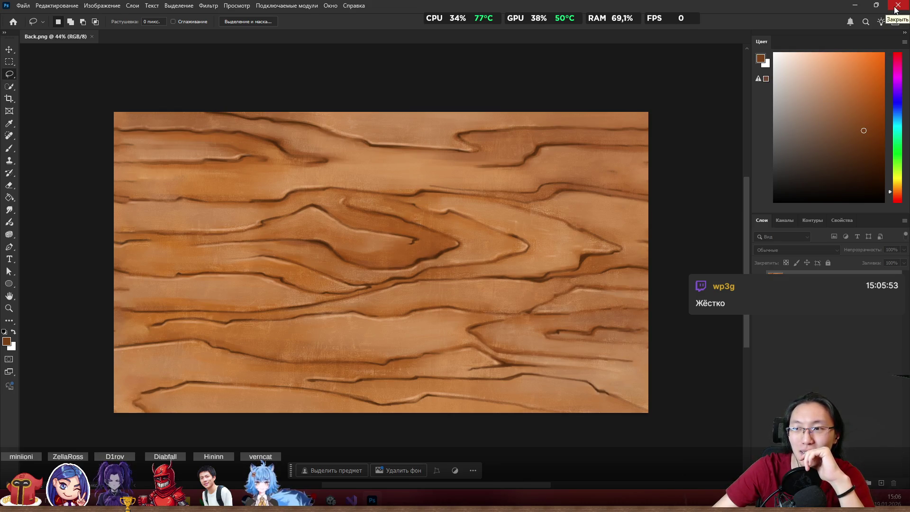
left_click(896, 5)
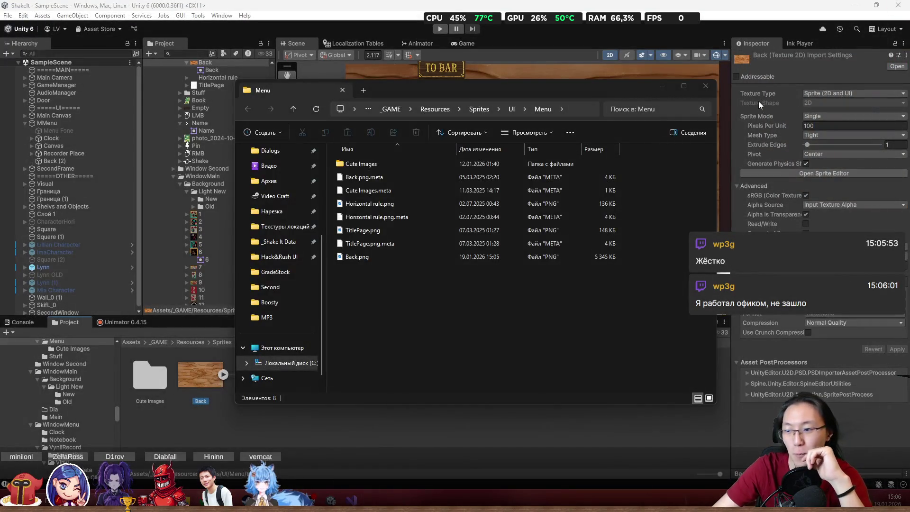
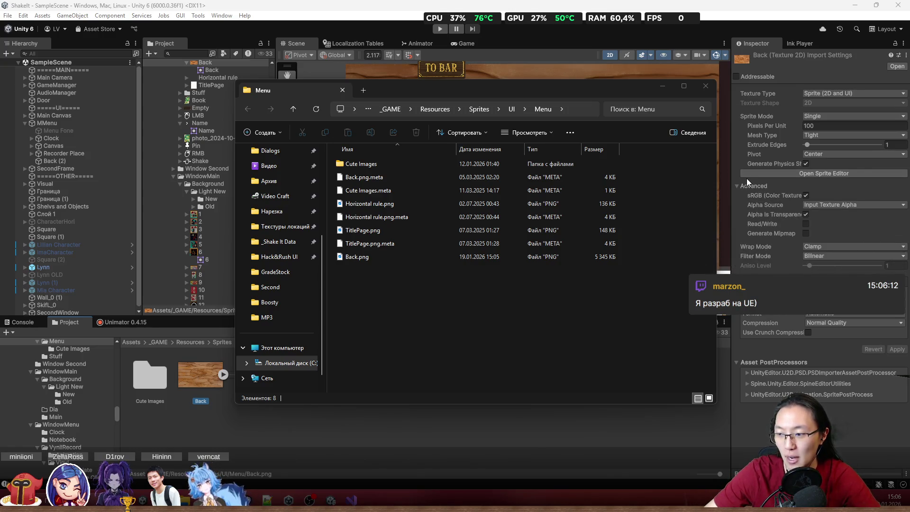
Step: Move the Menu folder Explorer window aside and minimize it to get back to Unity
left_click_drag(631, 87, 608, 93)
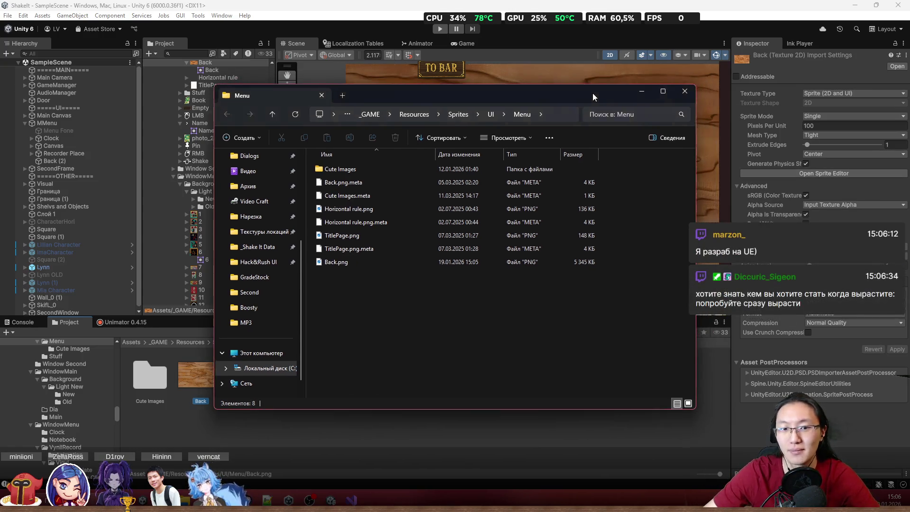
left_click(642, 91)
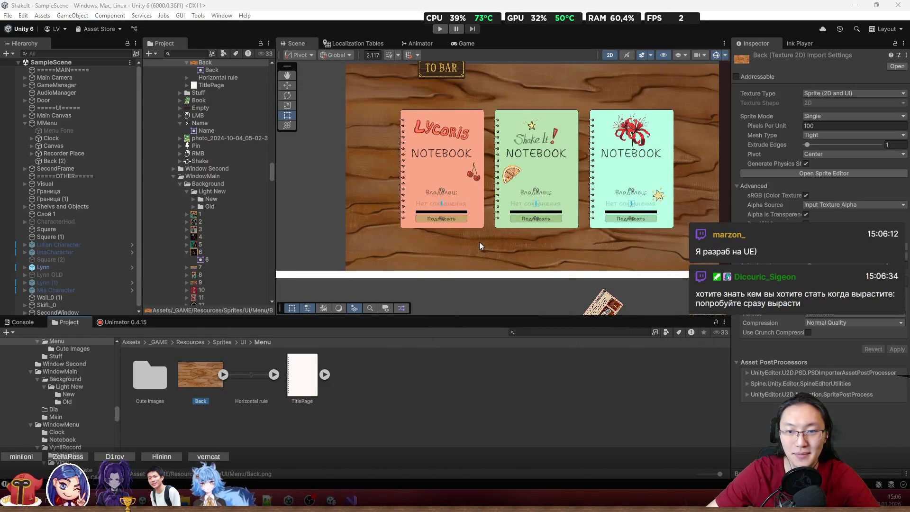
Step: Change Back (2)'s scale from 2.01652 to a uniform 2 and frame it in view
left_click(374, 126)
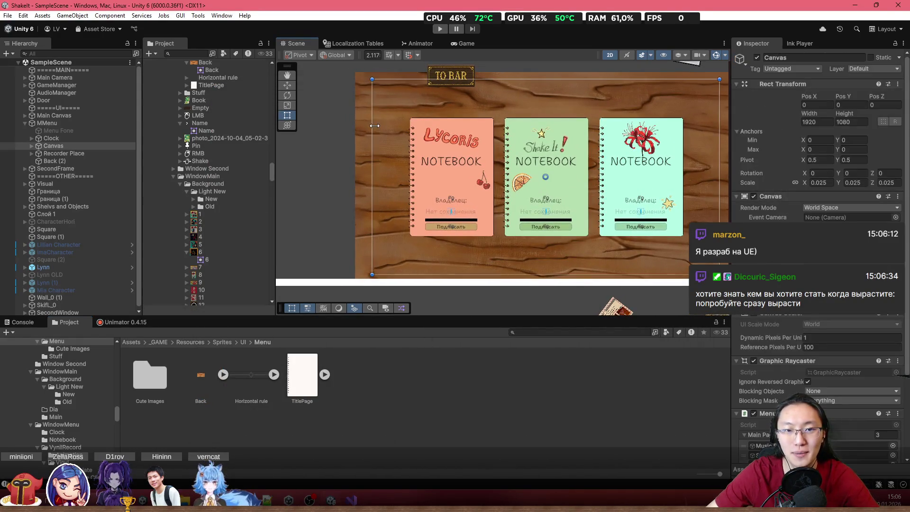
left_click(360, 132)
scroll(458, 203, "down", 2)
mouse_move(458, 204)
left_mouse_down()
mouse_move(400, 190)
mouse_move(460, 187)
left_mouse_up()
scroll(460, 187, "up", 1)
left_click(823, 114)
left_click(821, 114)
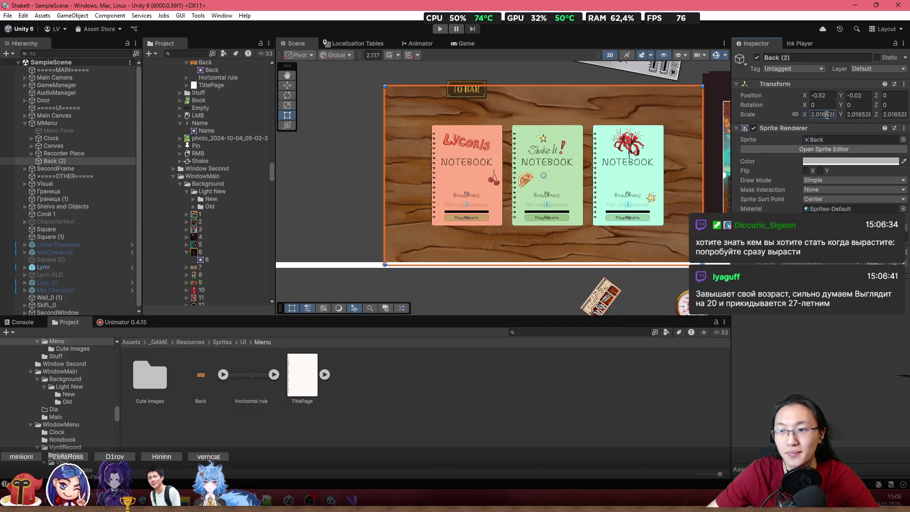
type("2")
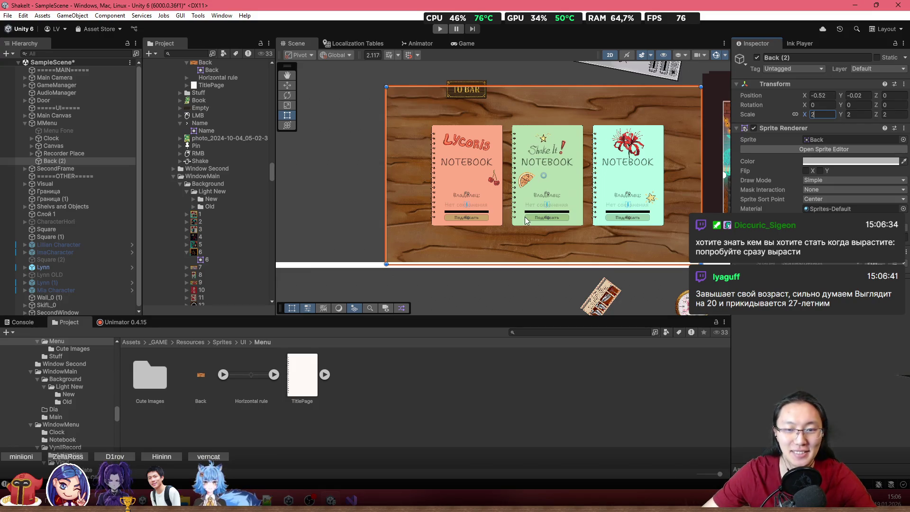
key("f")
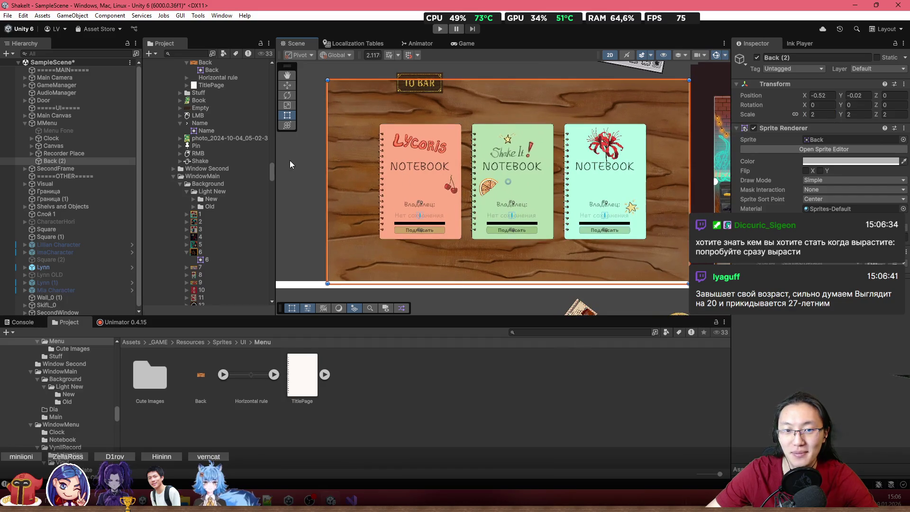
left_click(290, 164)
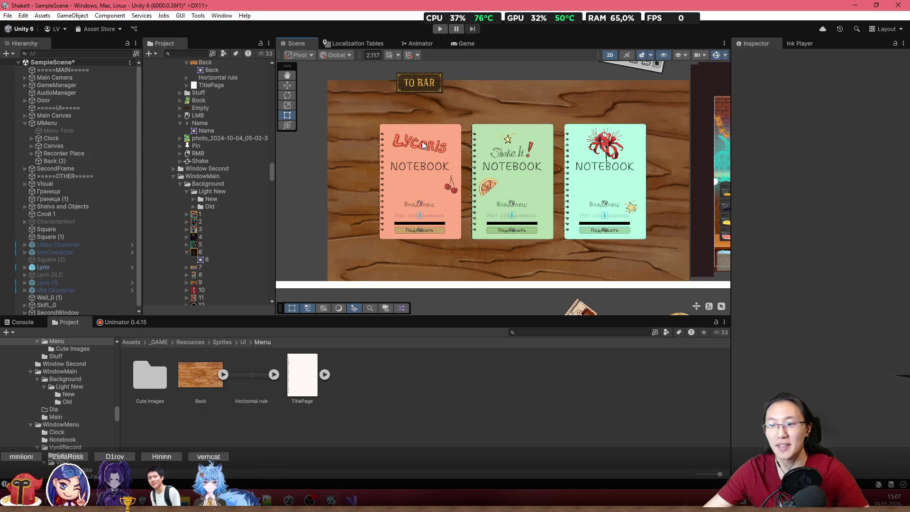
scroll(306, 196, "down", 3)
scroll(331, 160, "up", 2)
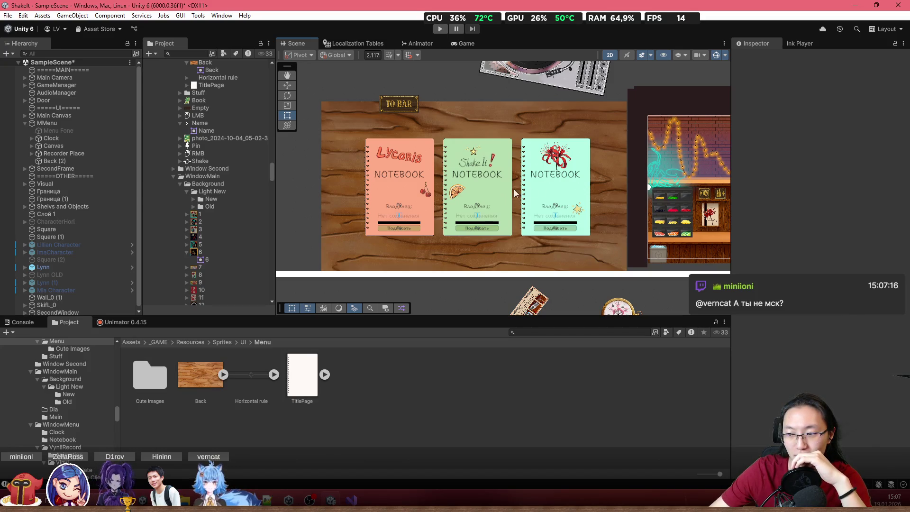
left_click_drag(529, 189, 640, 174)
scroll(457, 232, "down", 3)
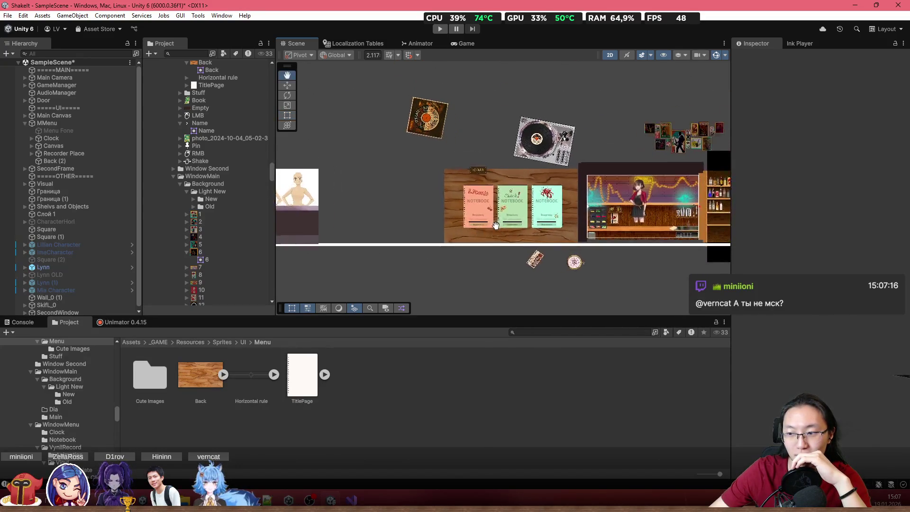
scroll(567, 217, "up", 4)
mouse_move(567, 218)
left_mouse_down()
mouse_move(649, 183)
mouse_move(400, 185)
left_mouse_up()
scroll(619, 185, "up", 3)
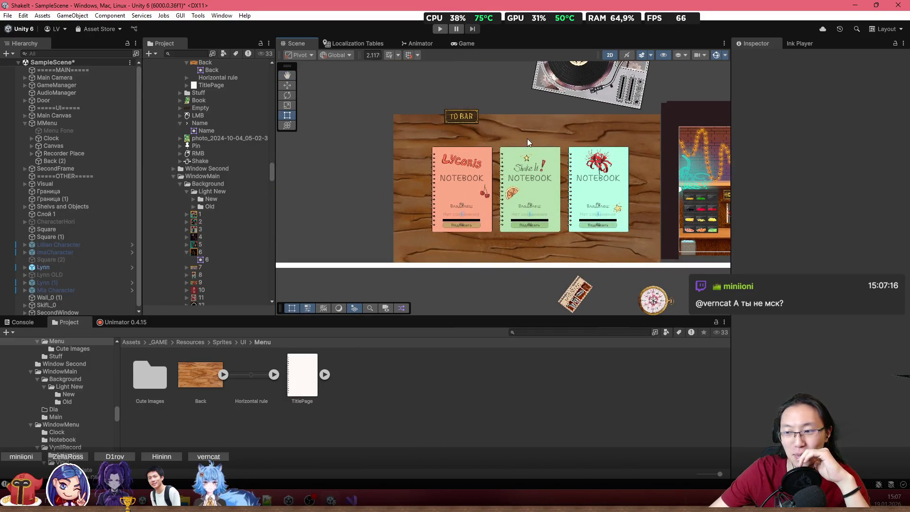
scroll(630, 180, "up", 2)
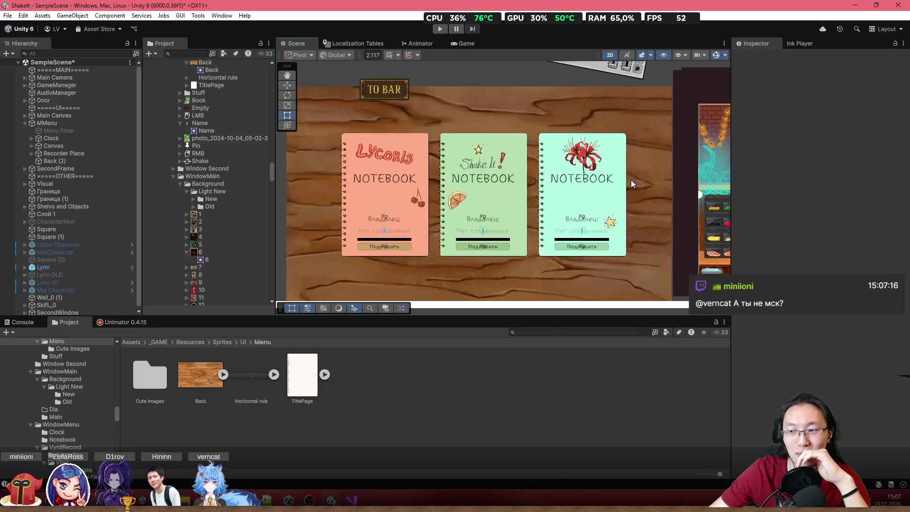
mouse_move(555, 172)
left_mouse_down()
mouse_move(541, 155)
mouse_move(598, 150)
left_mouse_up()
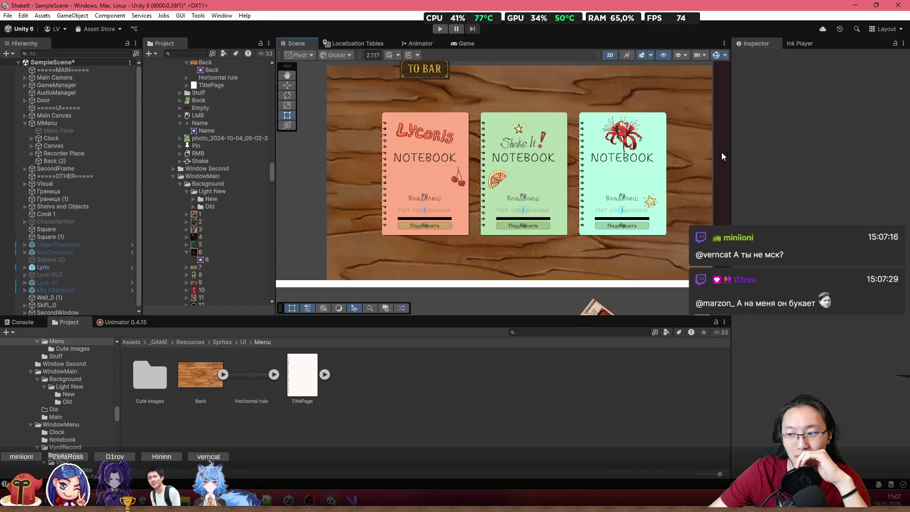
left_click_drag(535, 157, 509, 162)
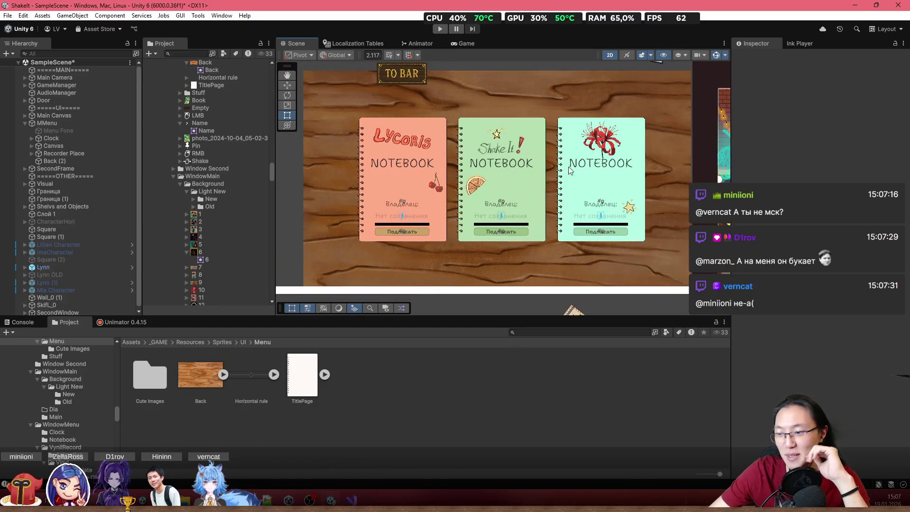
scroll(616, 160, "down", 2)
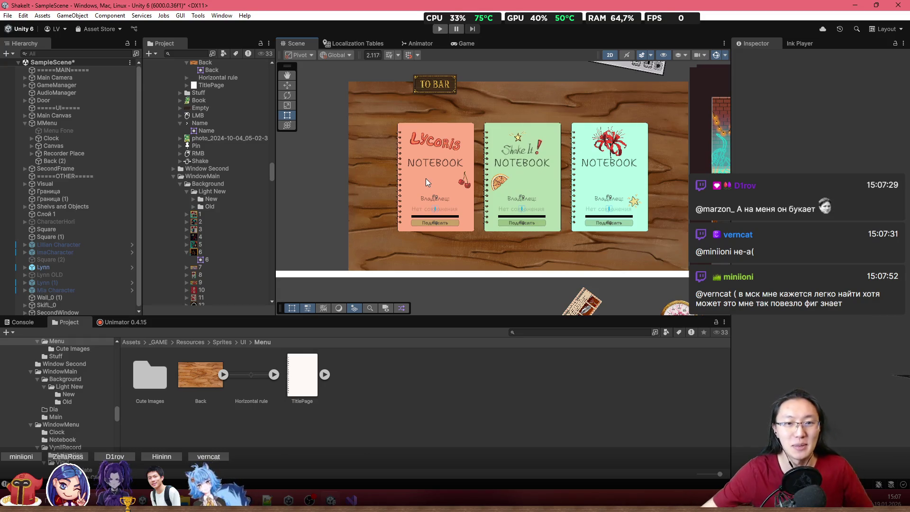
left_click(385, 110)
Step: Switch Back (2)'s Sprite Renderer Draw Mode from Simple to Tiled
scroll(455, 163, "right", 5)
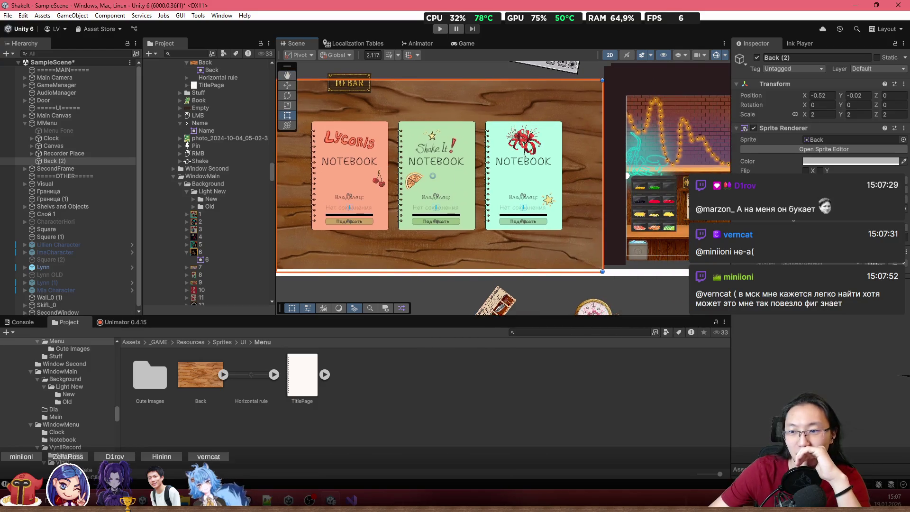
left_click(853, 180)
left_click(835, 212)
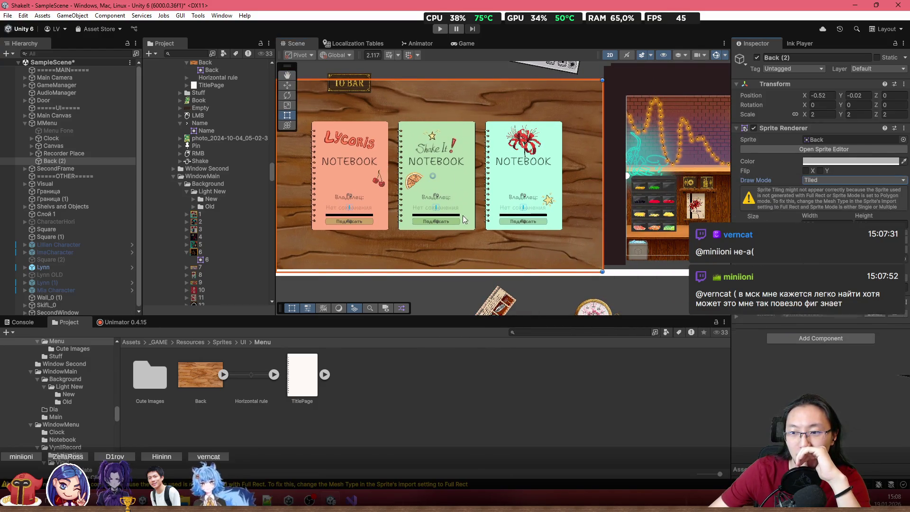
scroll(463, 215, "left", 10)
Step: Stretch the tiled wood background's left edge wider, giving a 25.6 by 14.4 size
mouse_move(444, 181)
left_mouse_down()
mouse_move(24, 172)
mouse_move(871, 177)
mouse_move(129, 190)
mouse_move(439, 190)
left_mouse_up()
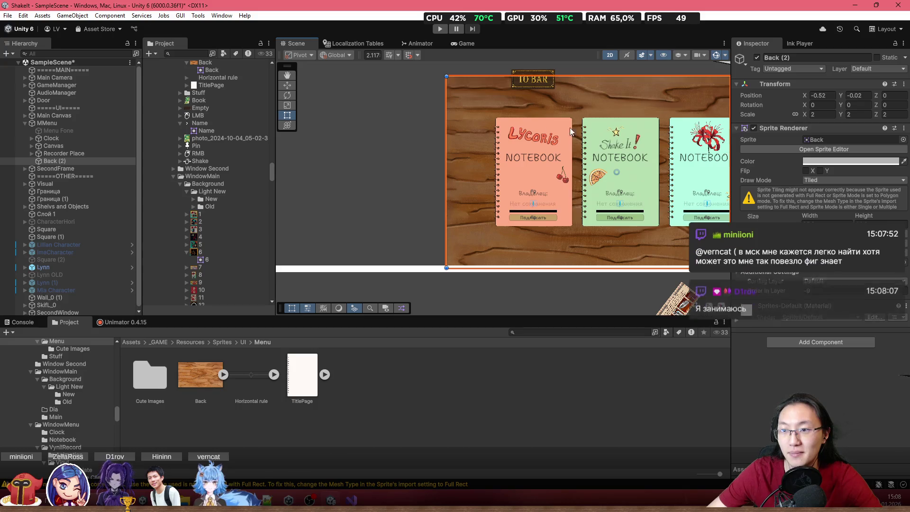
scroll(508, 122, "right", 5)
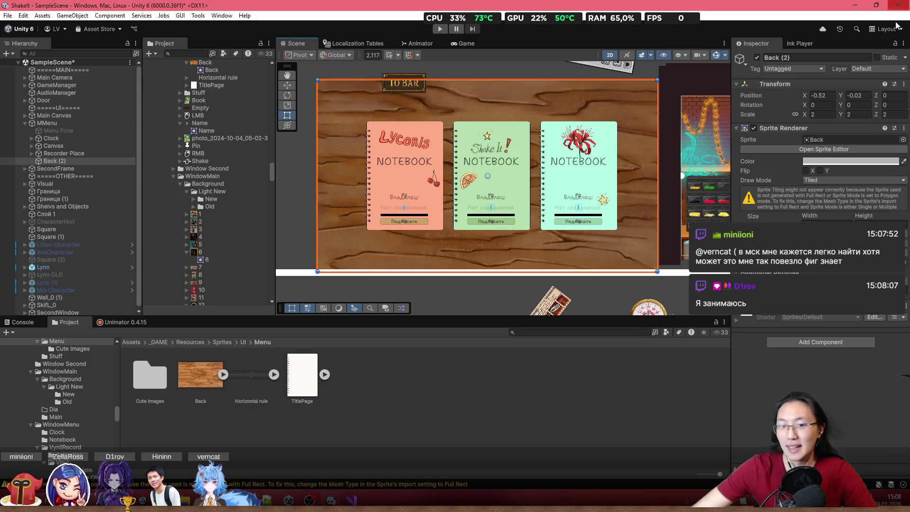
scroll(494, 117, "down", 2)
mouse_move(618, 152)
left_mouse_down()
mouse_move(457, 154)
mouse_move(614, 182)
left_mouse_up()
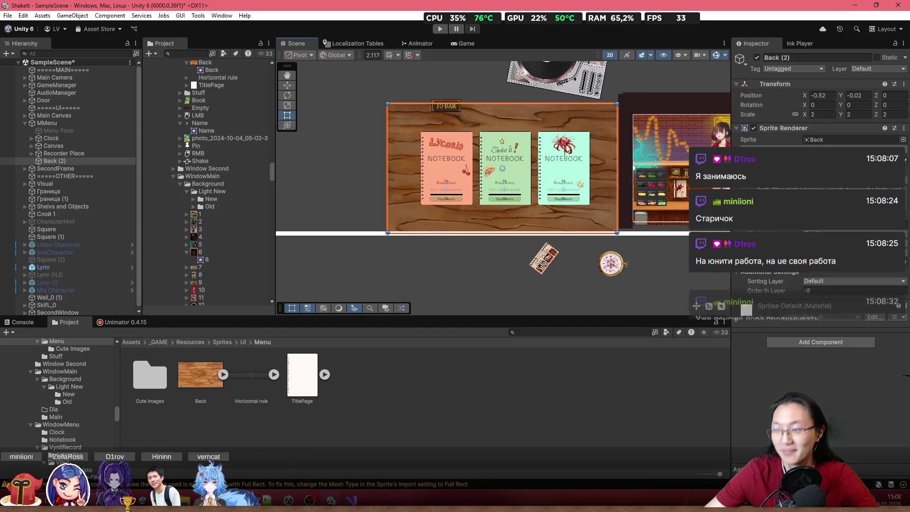
scroll(566, 185, "up", 3)
left_click_drag(569, 187, 573, 200)
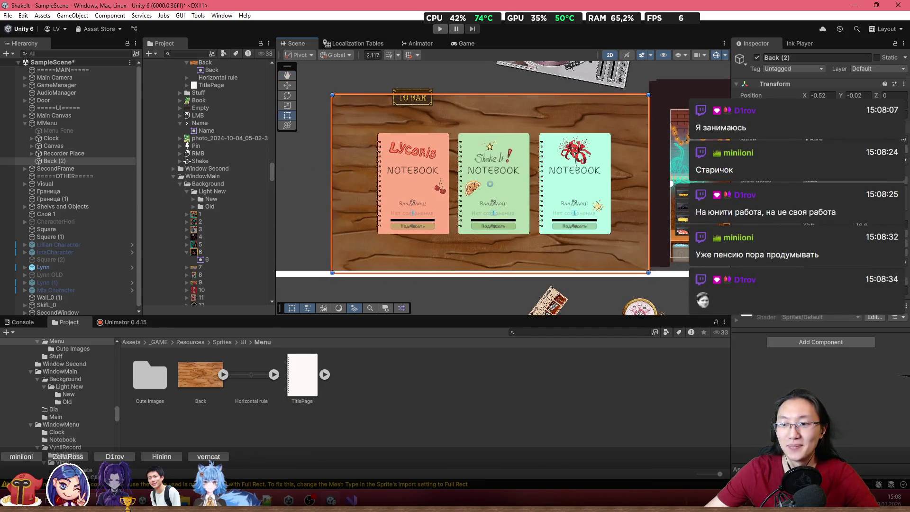
Step: Select стекло and the notebook menu Canvas, then pan over toward the bar scene
left_click(585, 83)
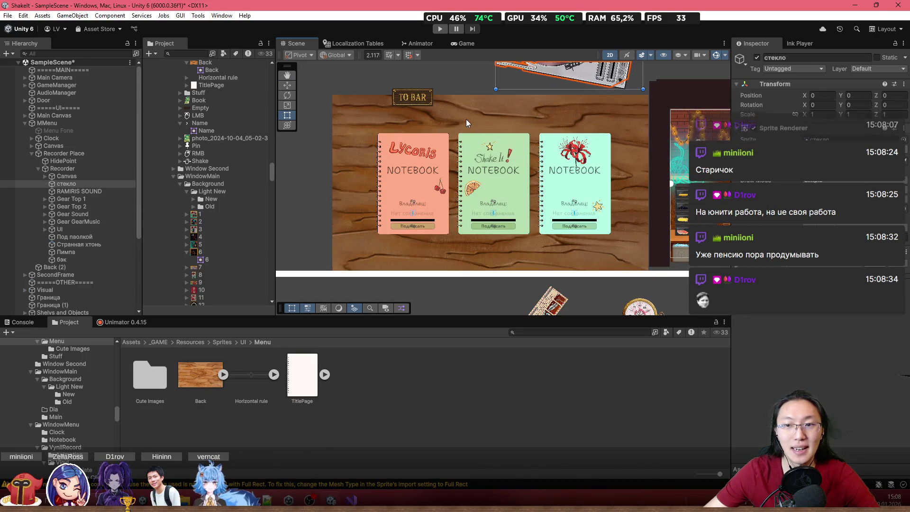
scroll(607, 121, "down", 3)
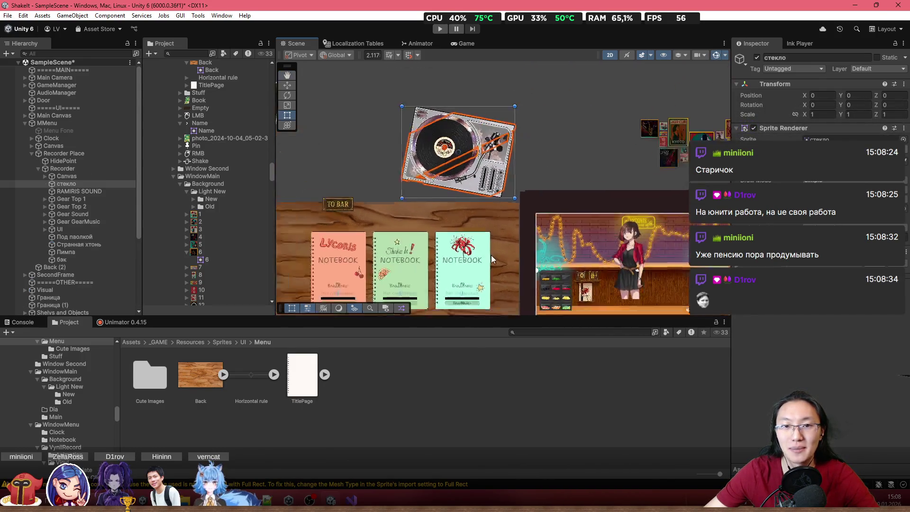
left_click_drag(491, 255, 571, 191)
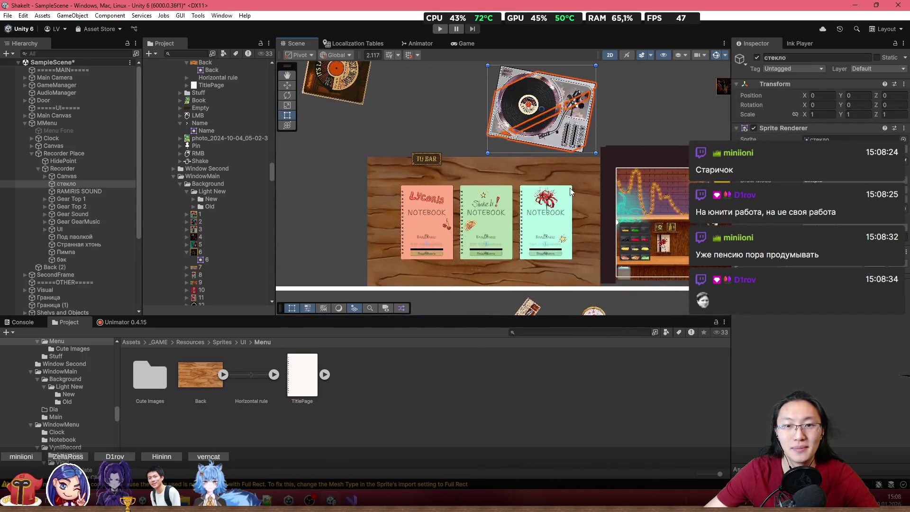
left_click(81, 147)
scroll(493, 229, "up", 4)
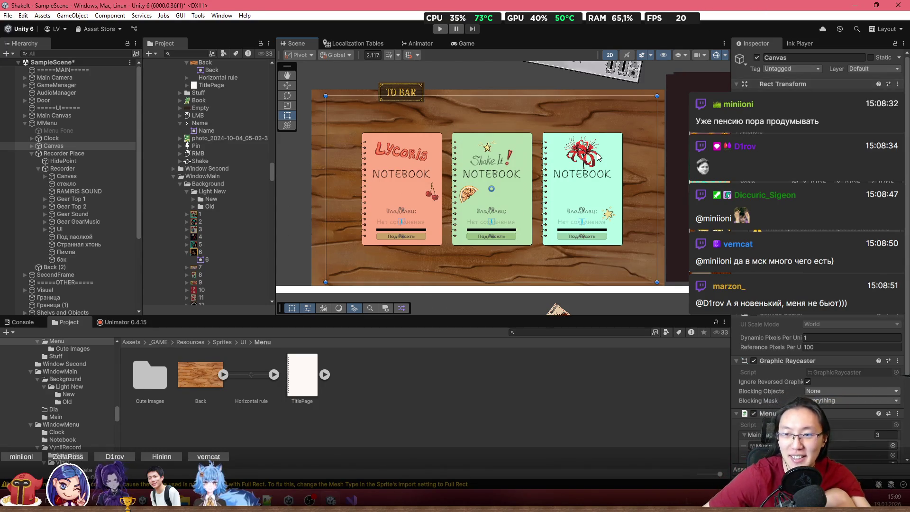
key("Right")
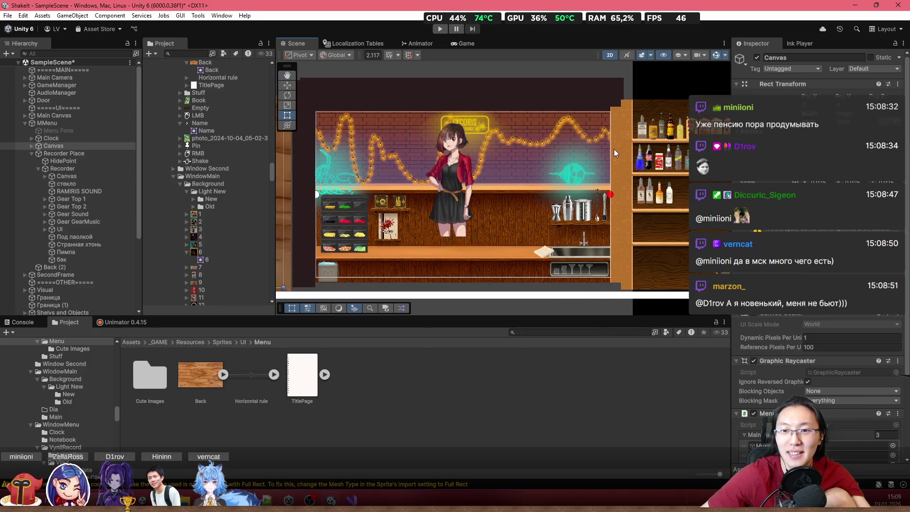
Step: Duplicate the wooden wall Wall_0 (1) and place the copy at the bar's left edge
left_click(613, 148)
left_click(613, 214)
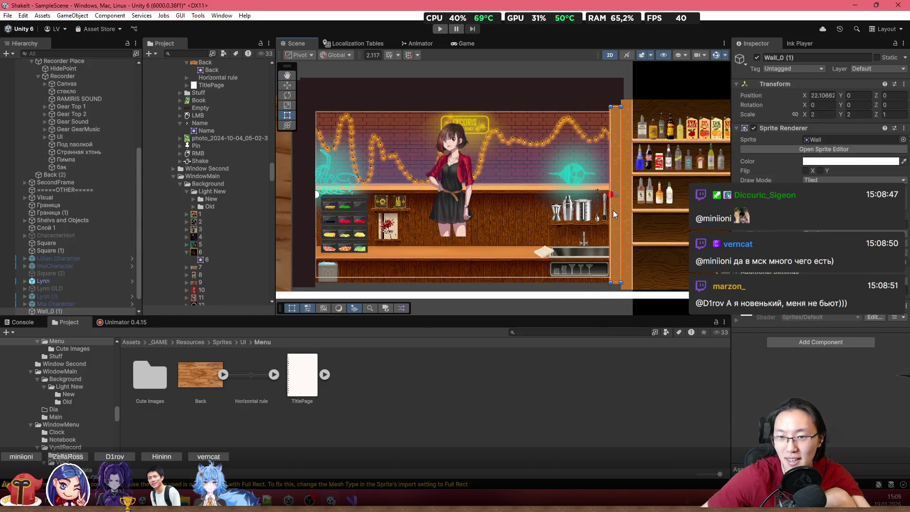
key("f")
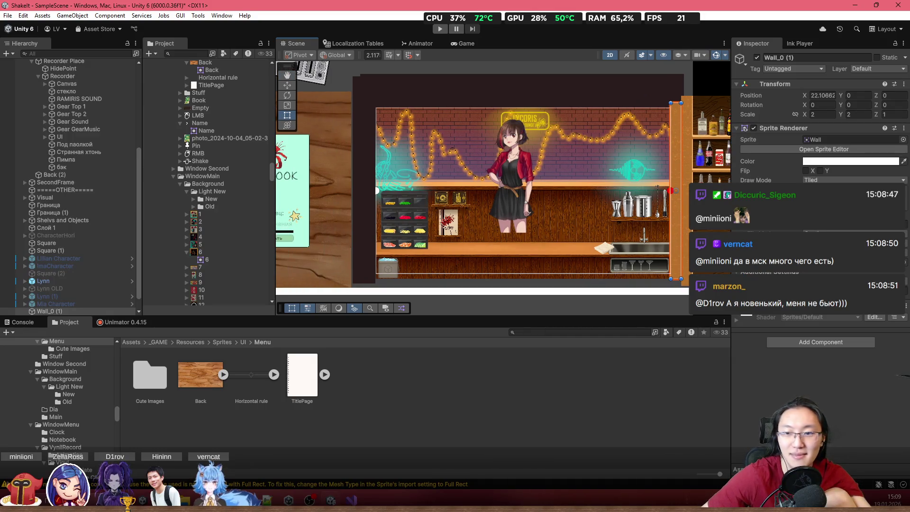
key("ctrl+d")
left_click_drag(677, 221, 360, 225)
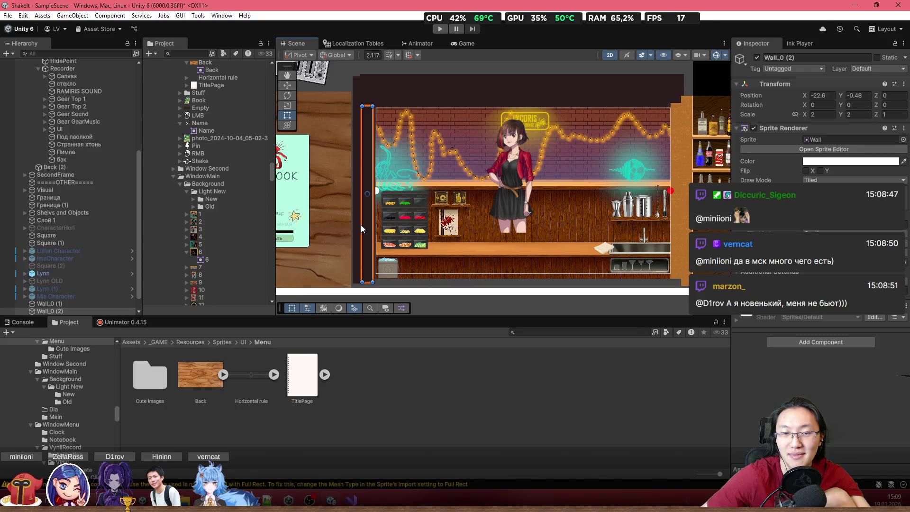
Step: Move the dark border wall Граница (1) below the scene and select the new Wall_0 (2)
left_click(357, 92)
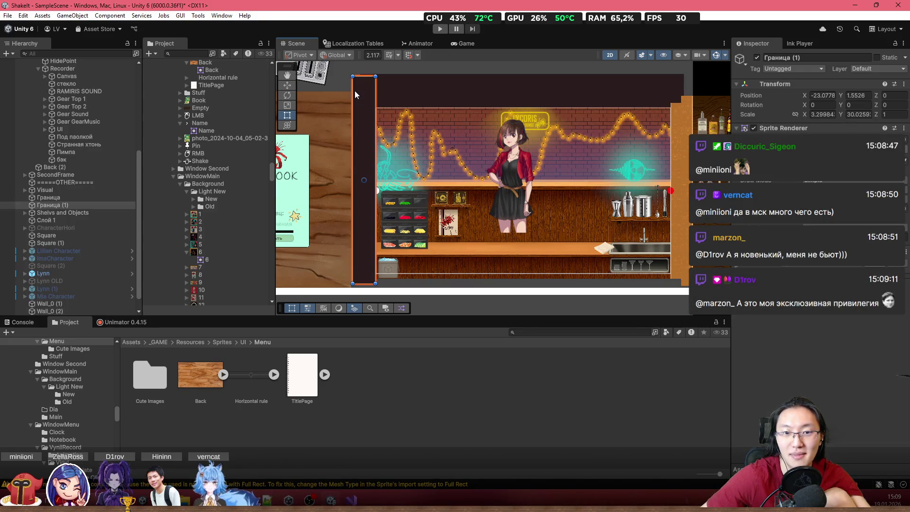
scroll(357, 99, "down", 2)
mouse_move(369, 103)
left_mouse_down()
mouse_move(413, 208)
mouse_move(462, 246)
mouse_move(431, 271)
left_mouse_up()
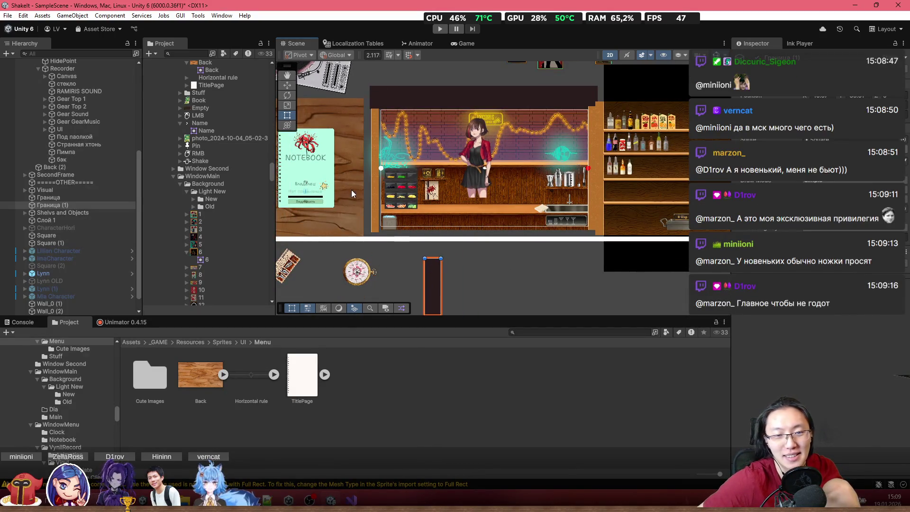
scroll(359, 199, "up", 5)
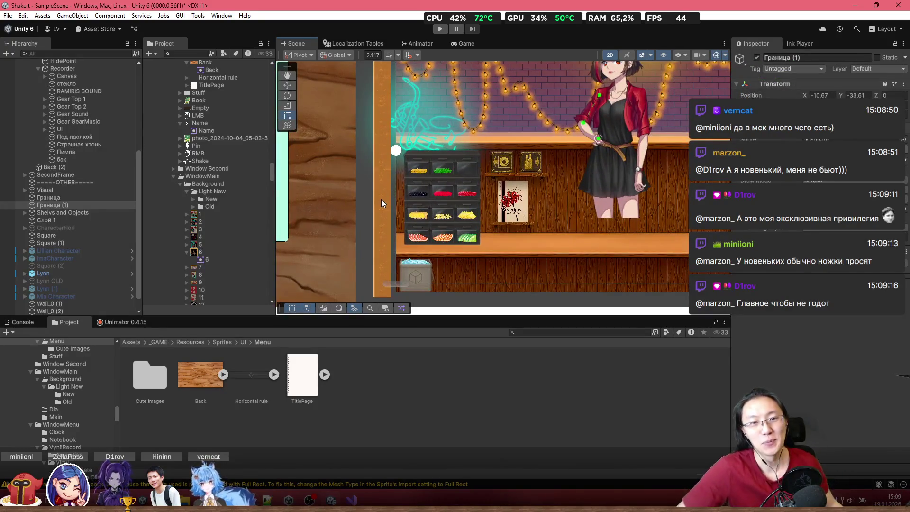
left_click(381, 201)
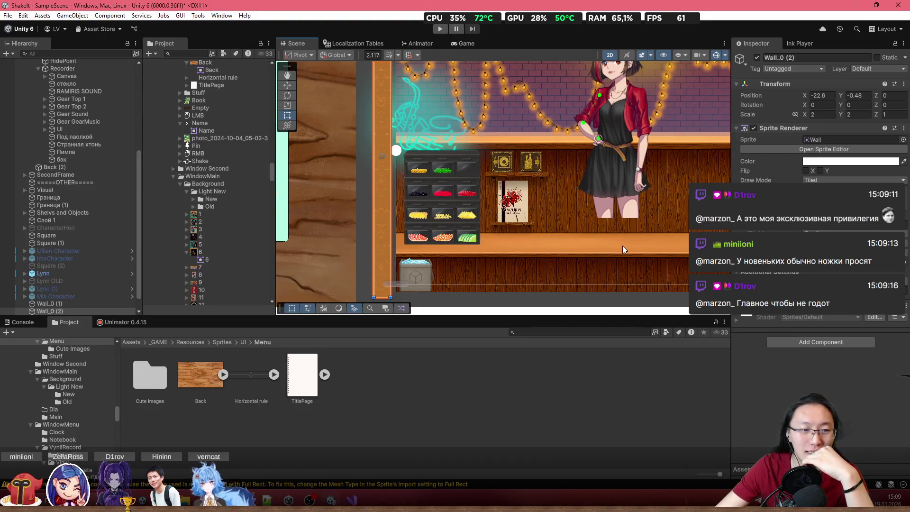
left_click_drag(436, 154, 477, 158)
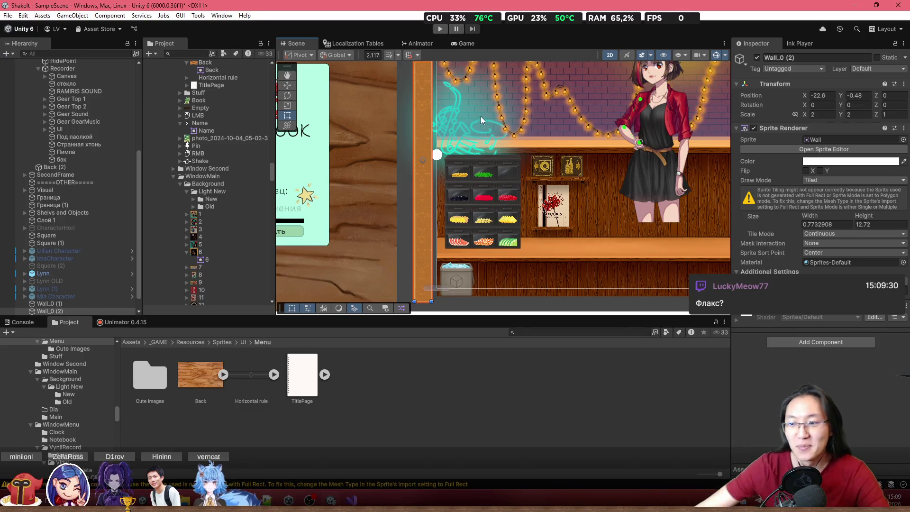
Step: Flip Wall_0 (2) on X, then add an unflipped copy, Wall_0 (3), just outside it
scroll(392, 189, "up", 1)
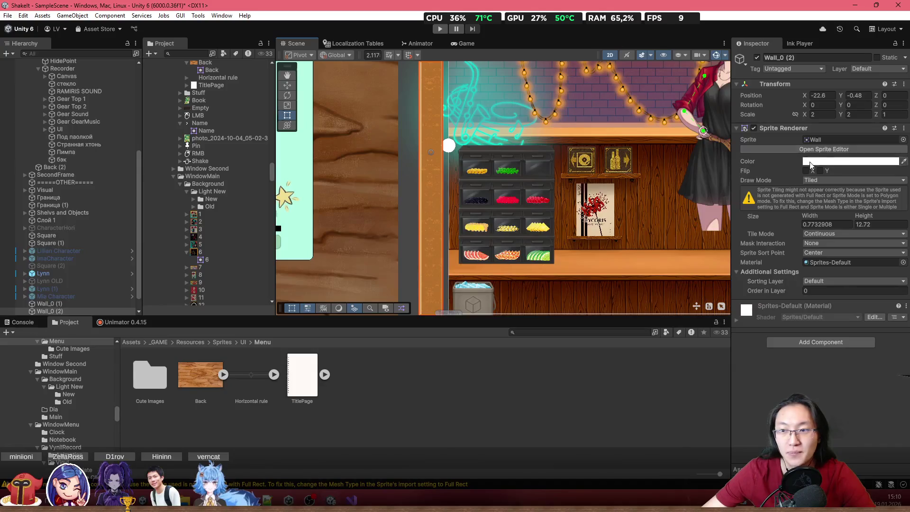
left_click(806, 171)
scroll(474, 201, "down", 2)
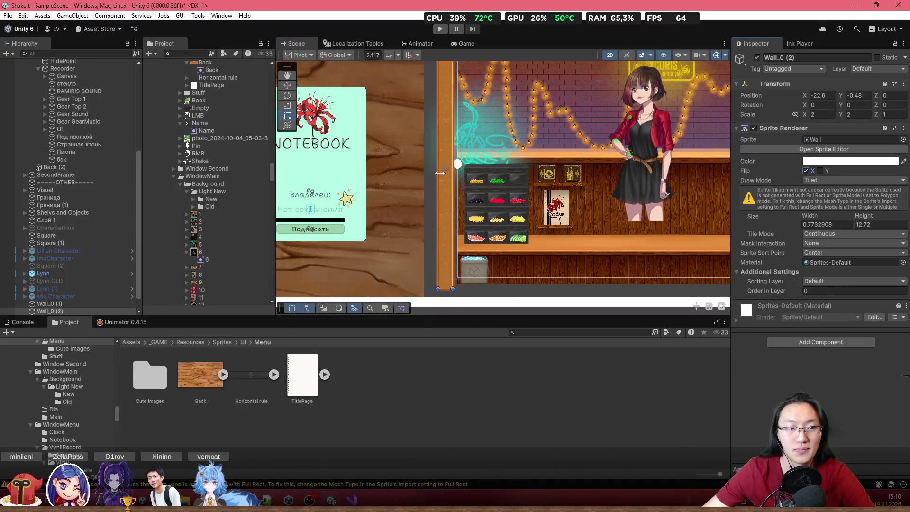
key("ctrl+d")
left_click_drag(474, 147, 454, 149)
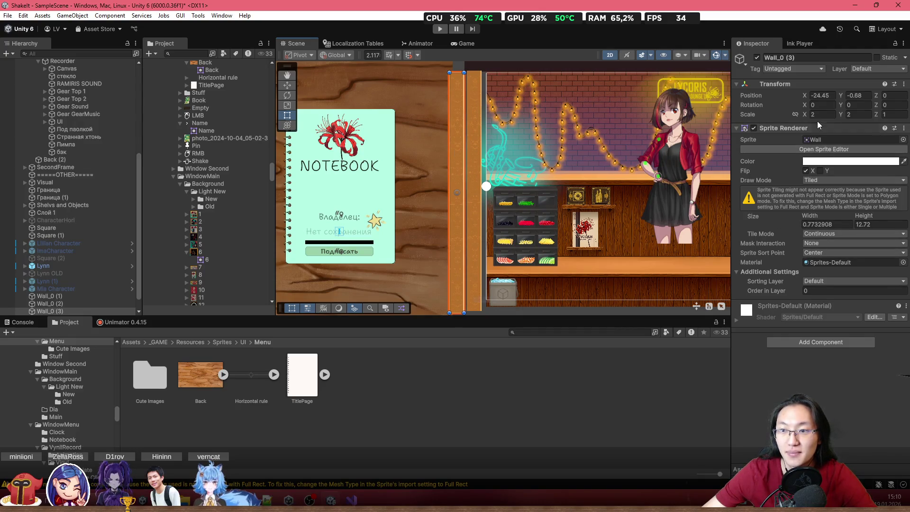
left_click(805, 171)
left_click_drag(453, 176, 462, 167)
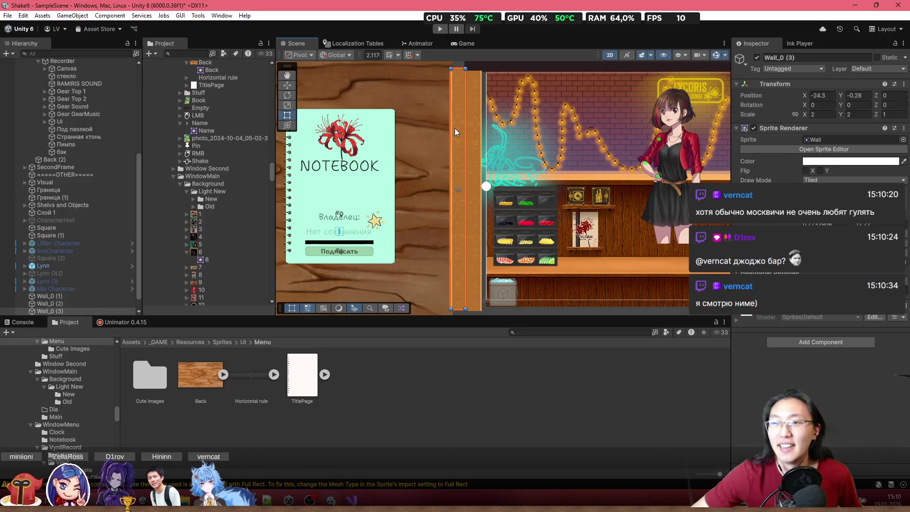
Step: Select the inner left wall Wall_0 (2) and check its spot at -22.46, -0.57
scroll(555, 181, "down", 4)
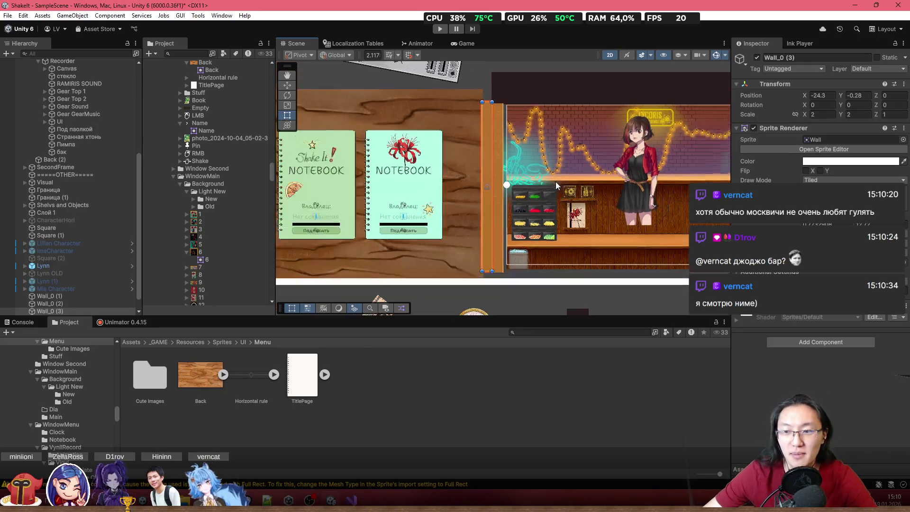
scroll(638, 133, "right", 6)
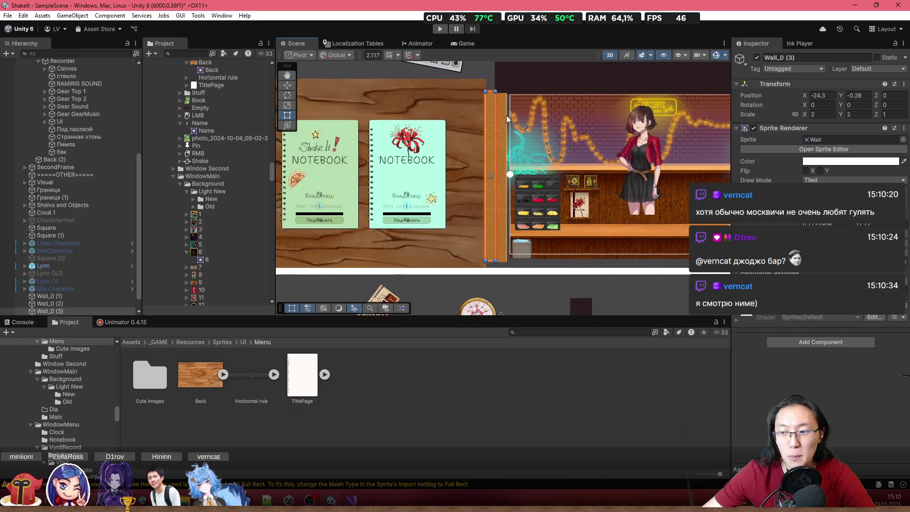
scroll(384, 204, "up", 2)
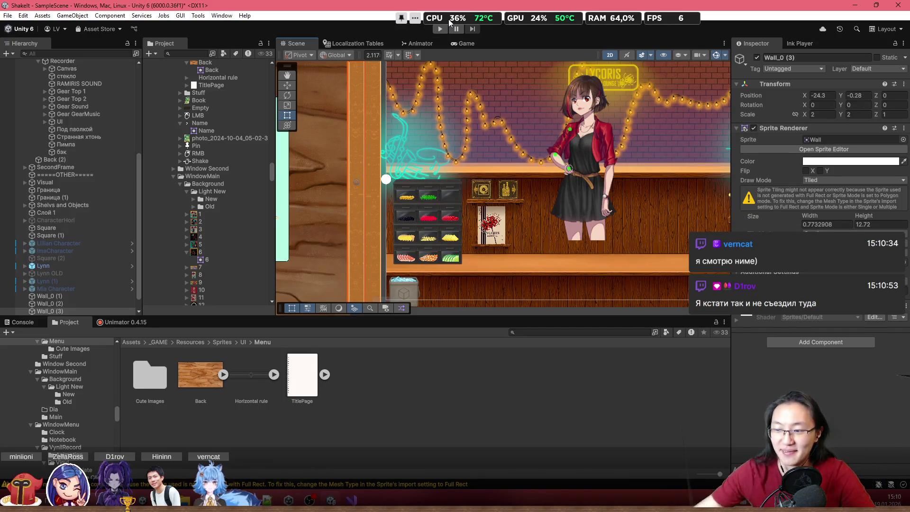
left_click(373, 135)
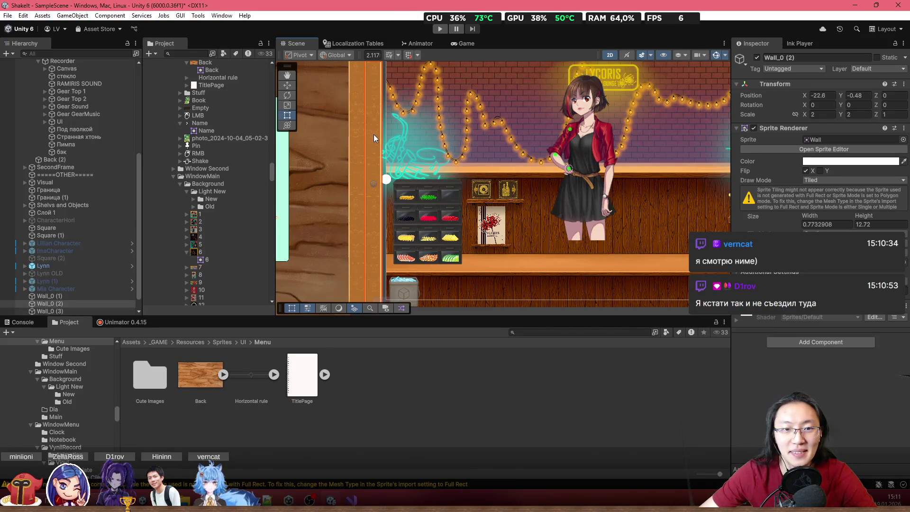
scroll(377, 140, "down", 3)
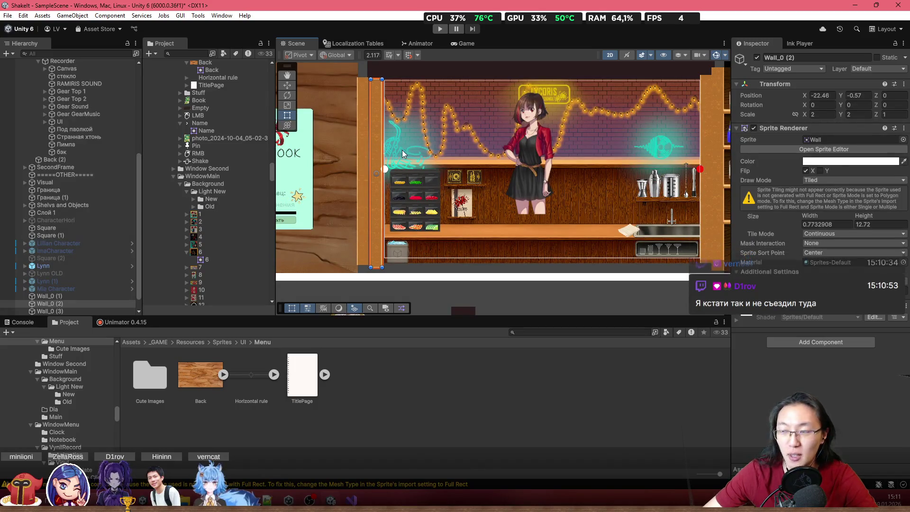
left_click_drag(382, 147, 385, 172)
scroll(480, 163, "up", 2)
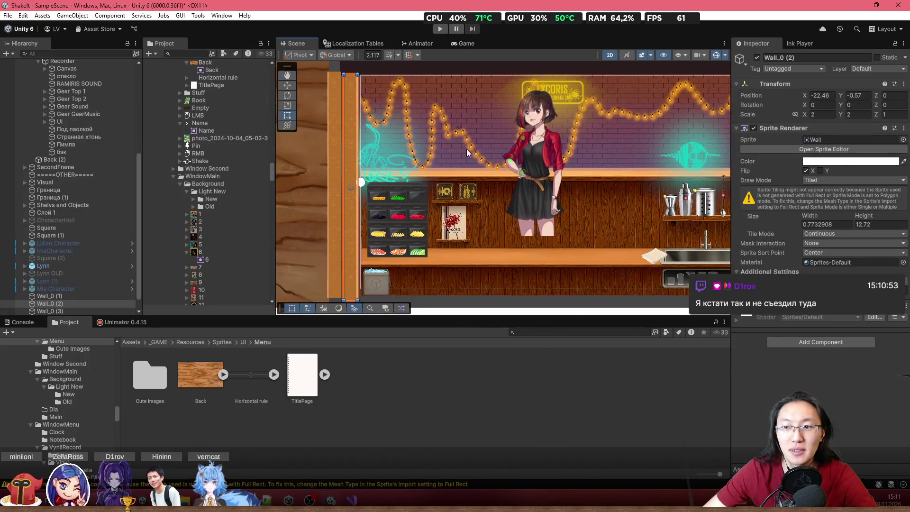
scroll(467, 149, "down", 3)
left_click_drag(494, 170, 457, 165)
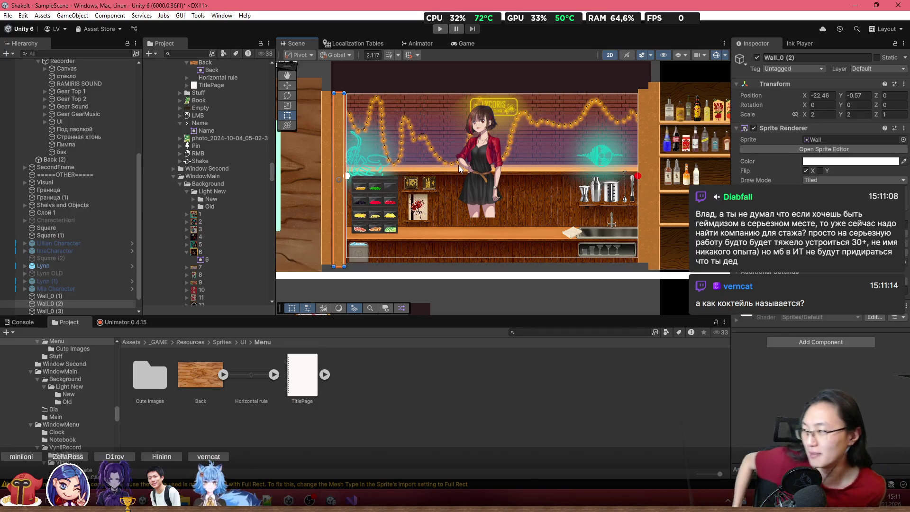
Step: Bring the notebook into view beside the bar, then select GameManager to show its settings
scroll(498, 167, "up", 1)
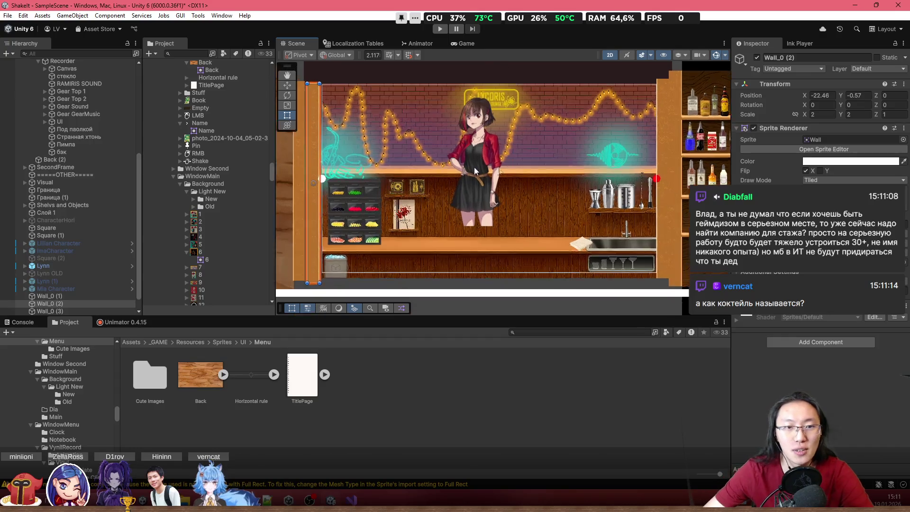
left_click_drag(377, 161, 439, 150)
scroll(428, 151, "up", 2)
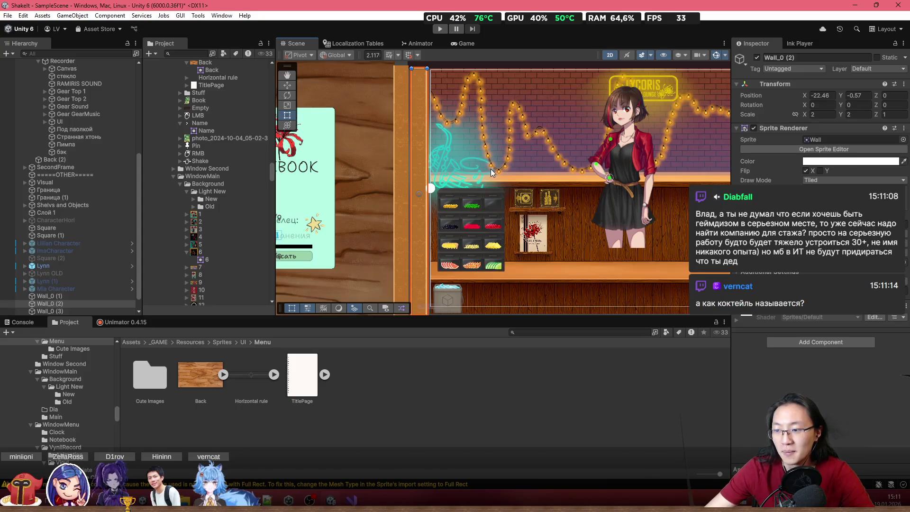
left_click_drag(562, 177, 573, 181)
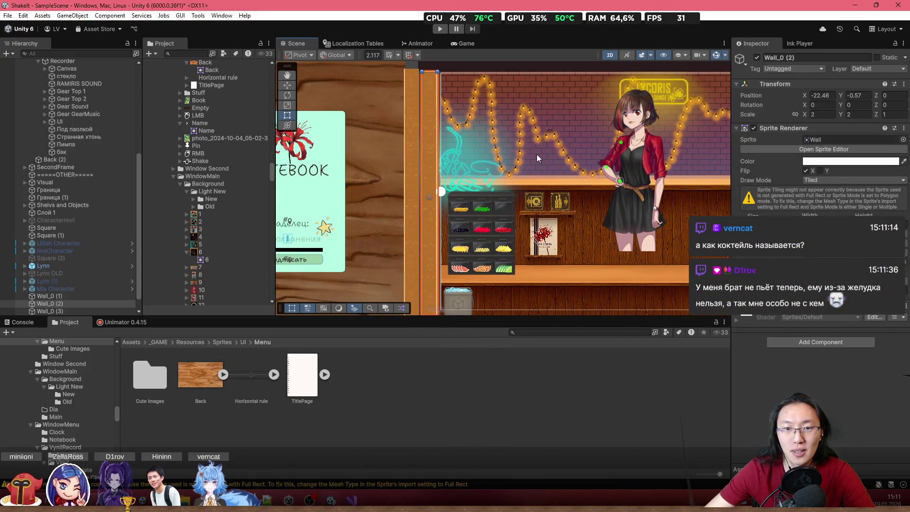
scroll(404, 139, "up", 5)
scroll(423, 194, "down", 3)
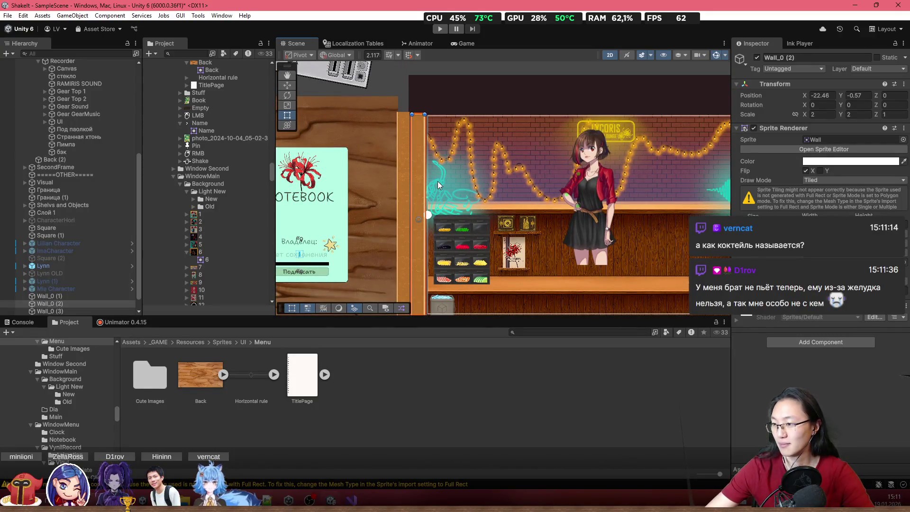
scroll(441, 181, "down", 2)
scroll(443, 181, "up", 2)
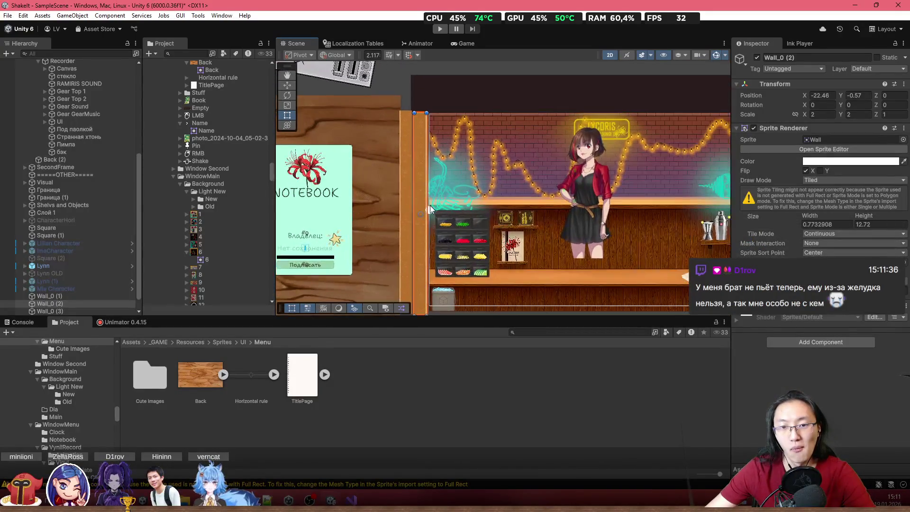
scroll(429, 172, "up", 3)
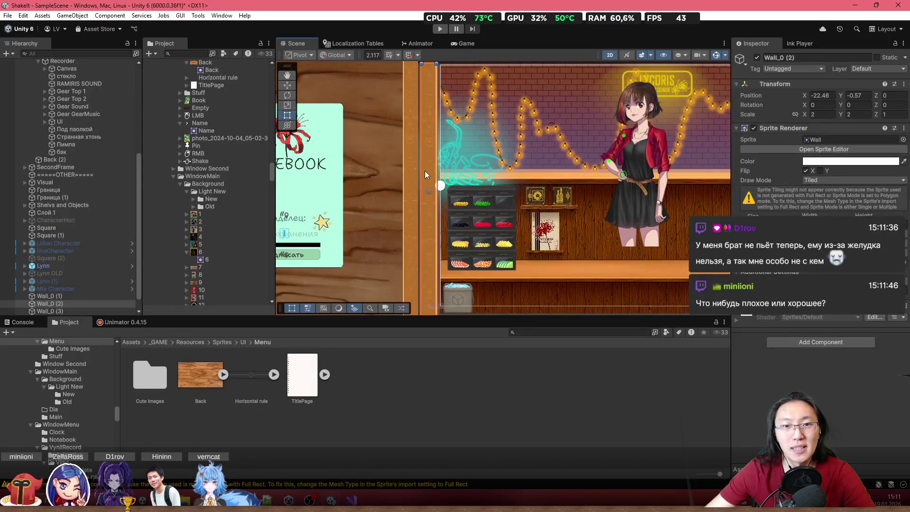
scroll(541, 233, "down", 3)
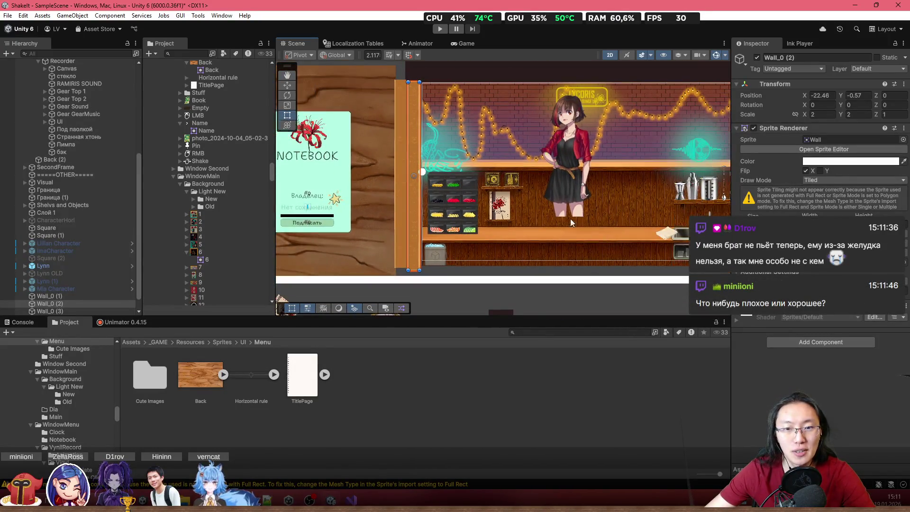
scroll(115, 147, "up", 10)
left_click(87, 100)
left_click(102, 84)
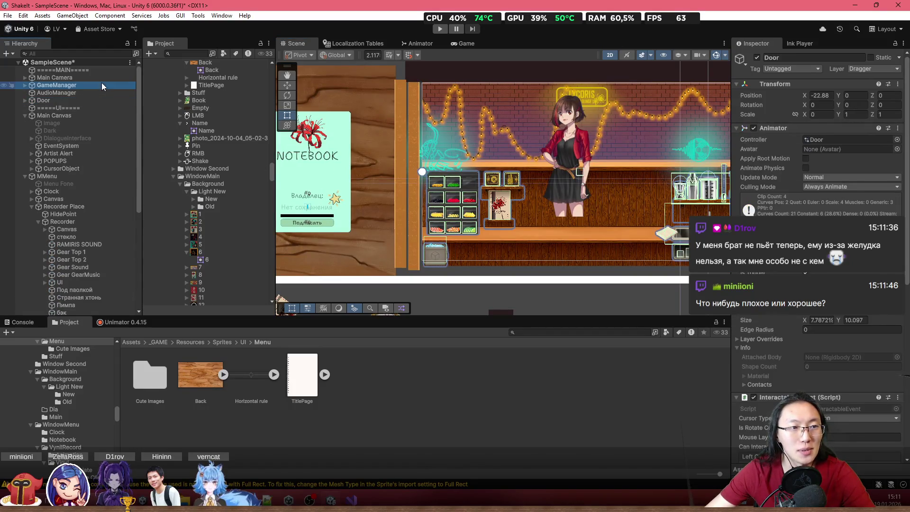
Step: Scroll GameManager's Inspector down to the Right Backgrounds list, then open a new Chrome tab
scroll(815, 190, "down", 5)
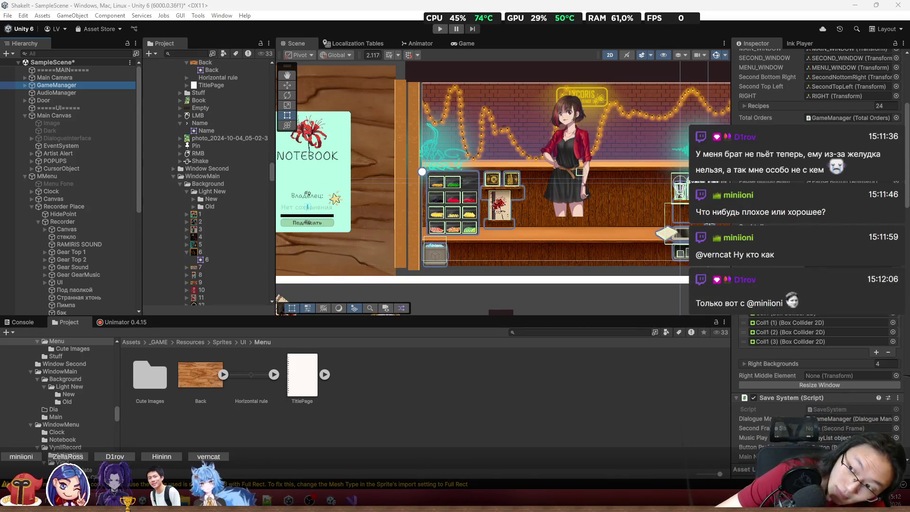
key("super+1")
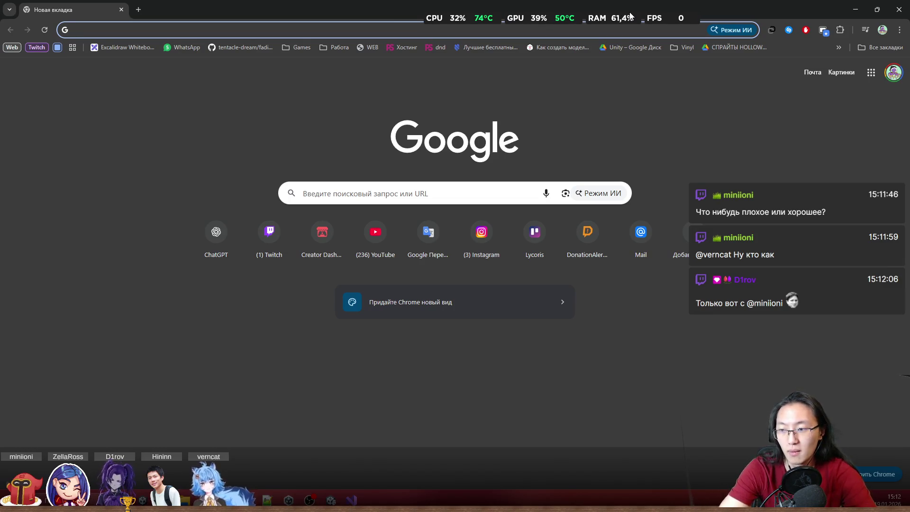
Step: Search Google for 'jojo персонажи', skim the results, then close Chrome
key("Down")
key("Escape")
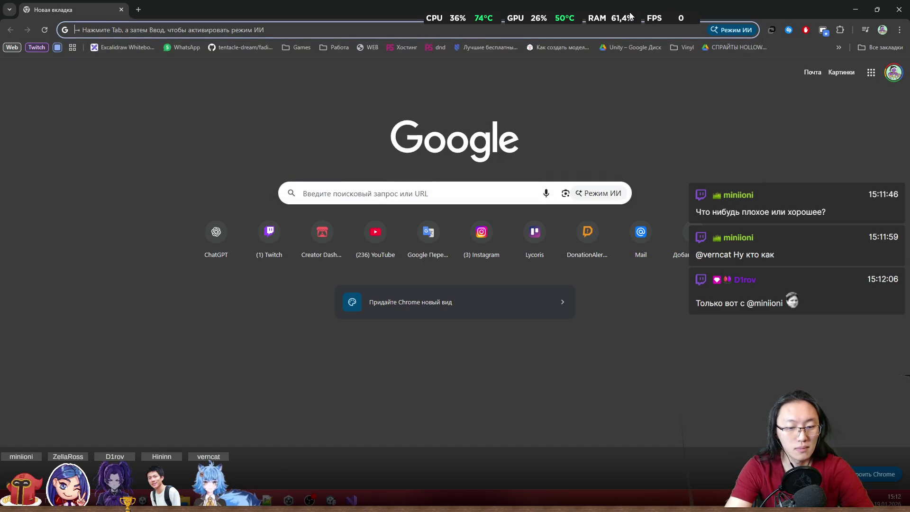
type("jojo ")
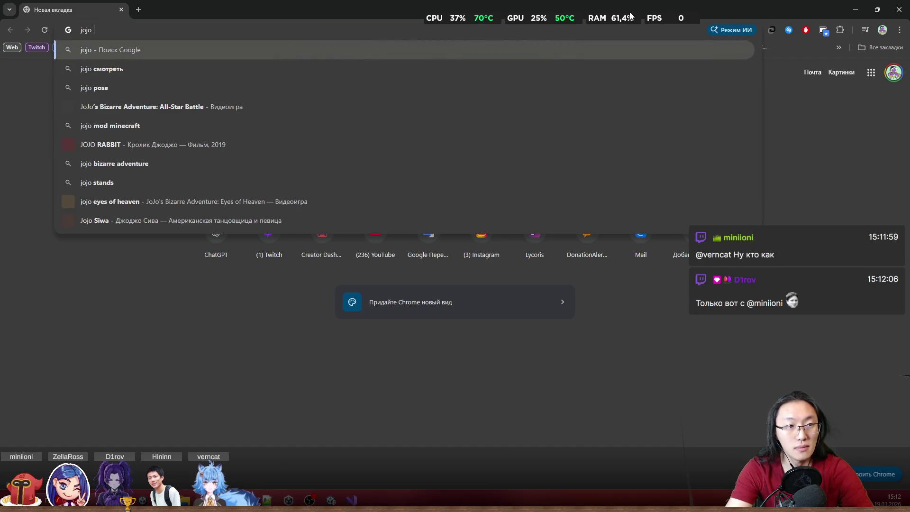
type("персонажи")
key("Return")
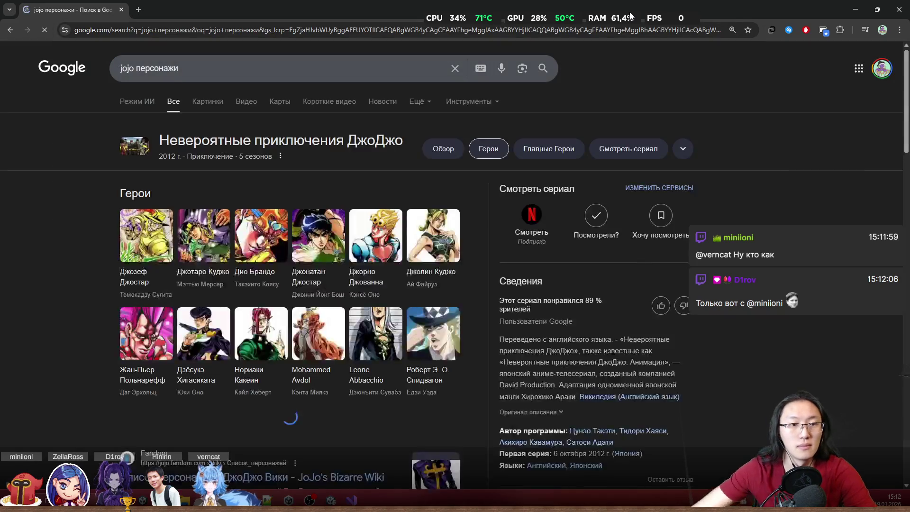
scroll(212, 225, "down", 3)
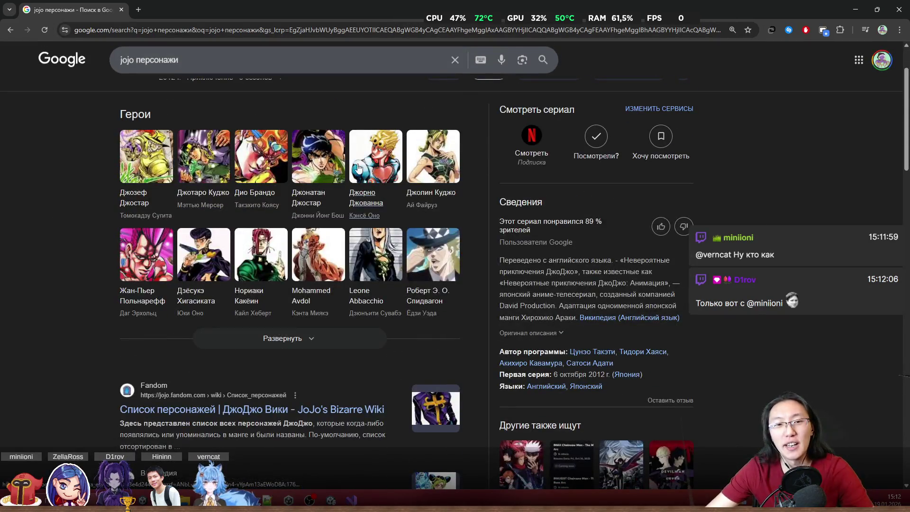
key("super+Down")
left_click(586, 324)
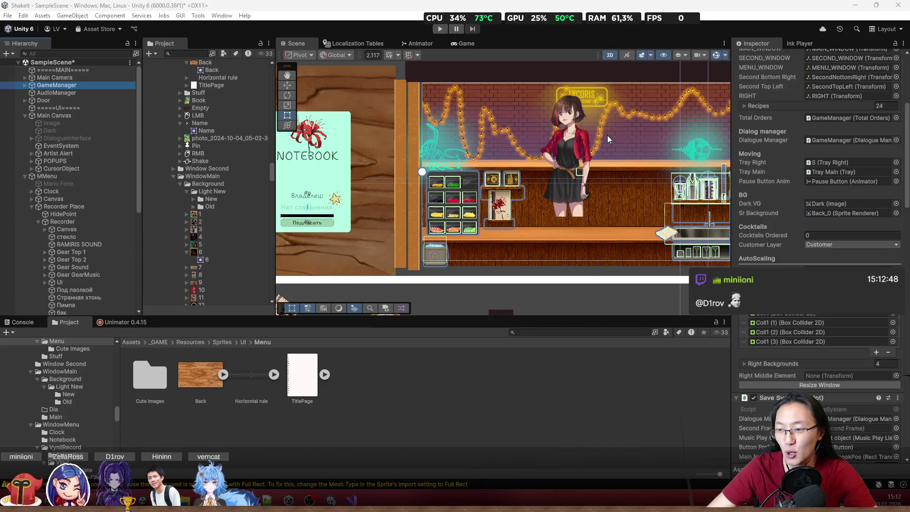
Step: Select the outer wall strip Wall_0 (3) and nudge it to X -23.79, Y -0.41
scroll(425, 164, "up", 4)
left_click_drag(436, 142, 470, 205)
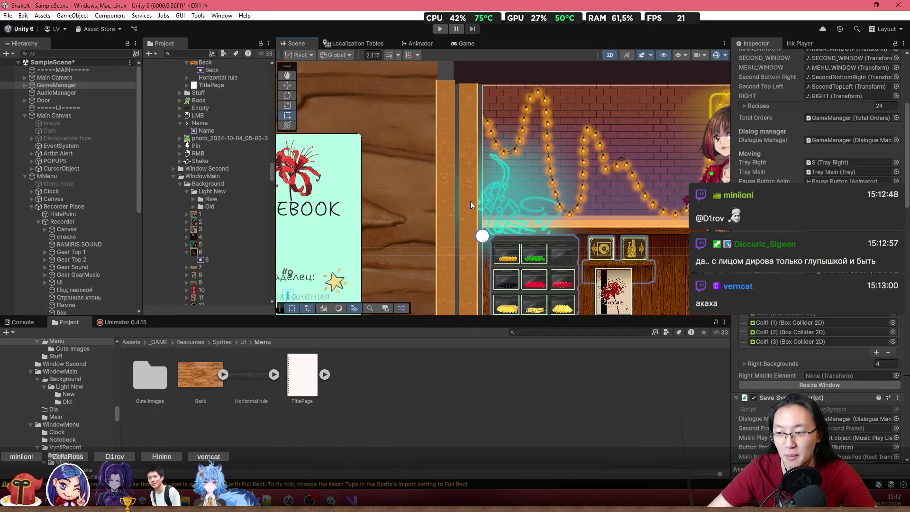
left_click_drag(513, 208, 473, 188)
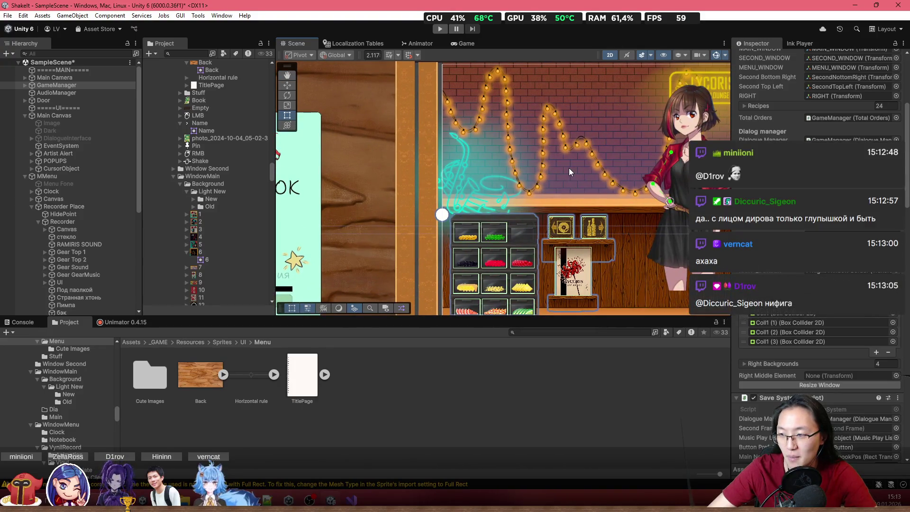
scroll(569, 168, "down", 3)
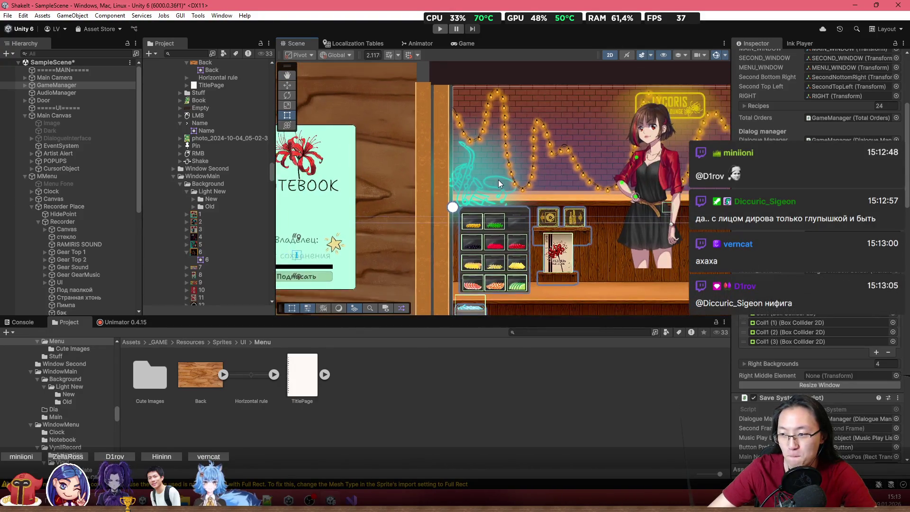
left_click_drag(499, 180, 488, 150)
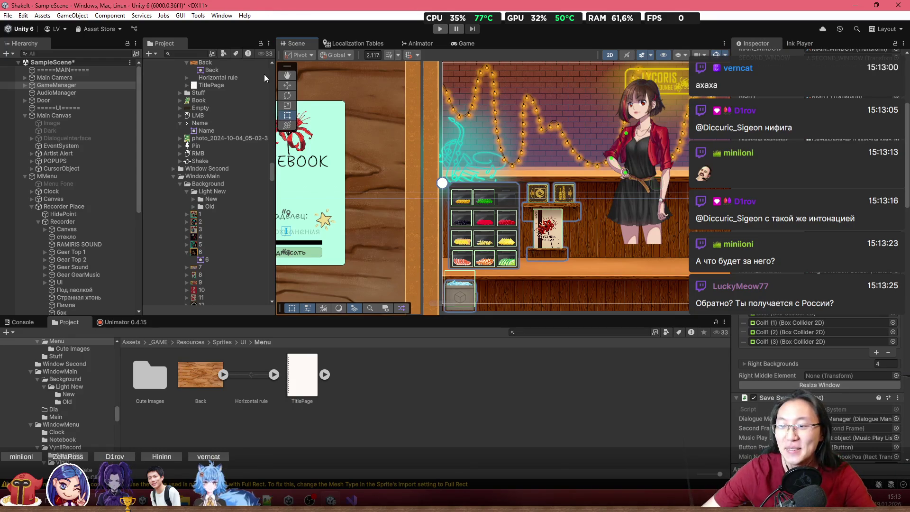
scroll(434, 177, "up", 2)
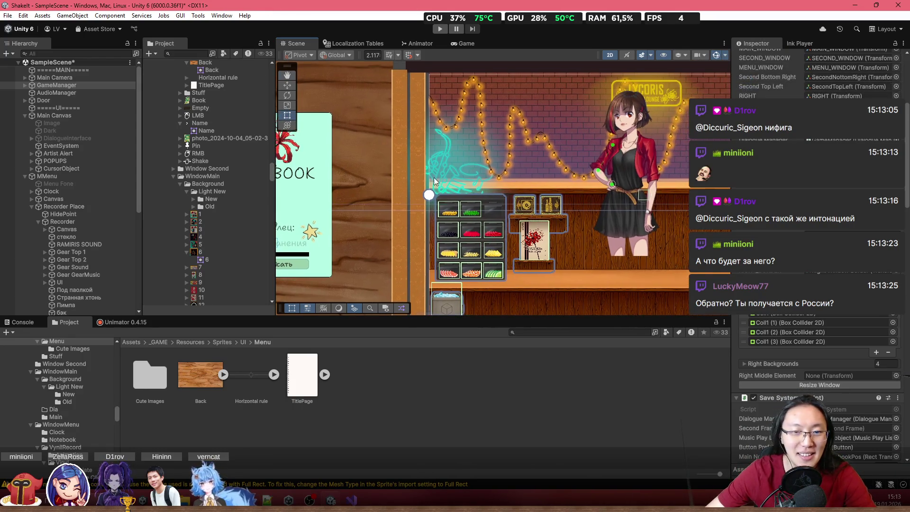
left_click(416, 163)
scroll(436, 168, "down", 3)
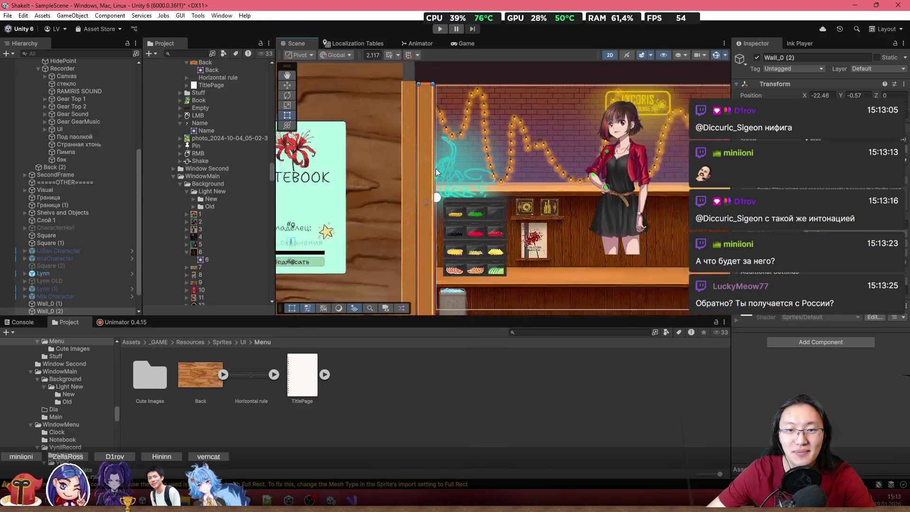
left_click(413, 232)
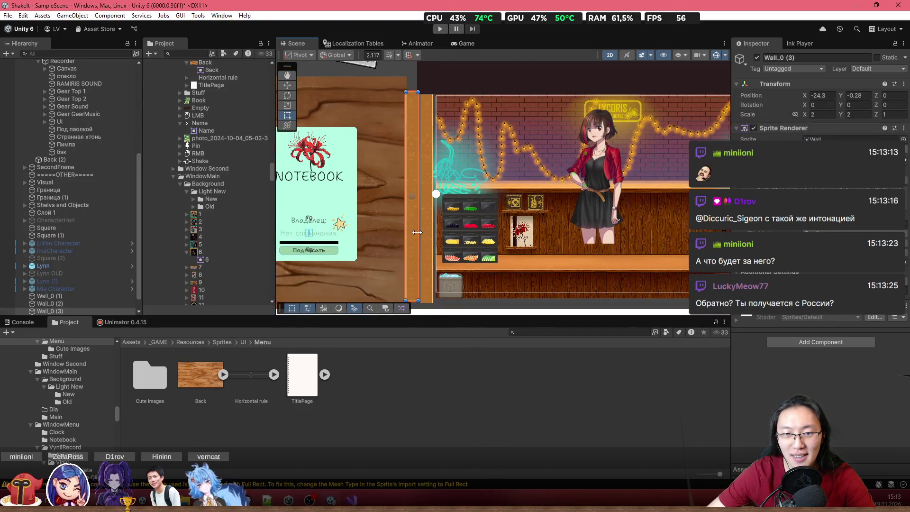
scroll(422, 227, "up", 3)
left_click_drag(417, 229, 419, 226)
scroll(420, 225, "down", 5)
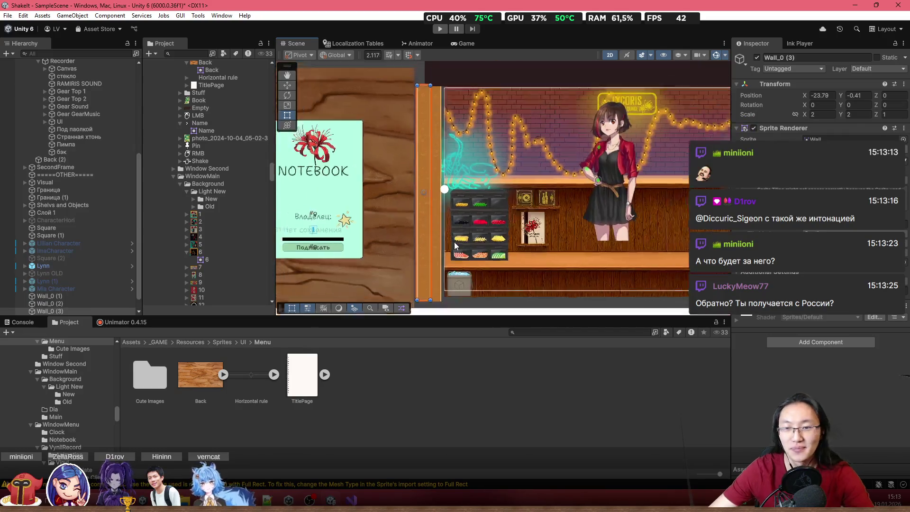
left_click(515, 249)
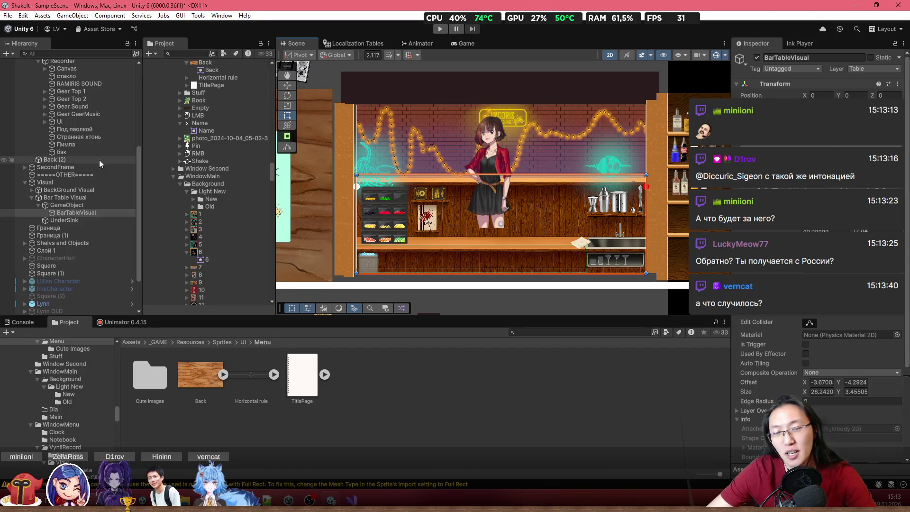
Step: Drag Wall_0 (3) to X -24.27, Y -0.98, then bring up GameManager.cs in Visual Studio
key("f")
scroll(55, 108, "up", 5)
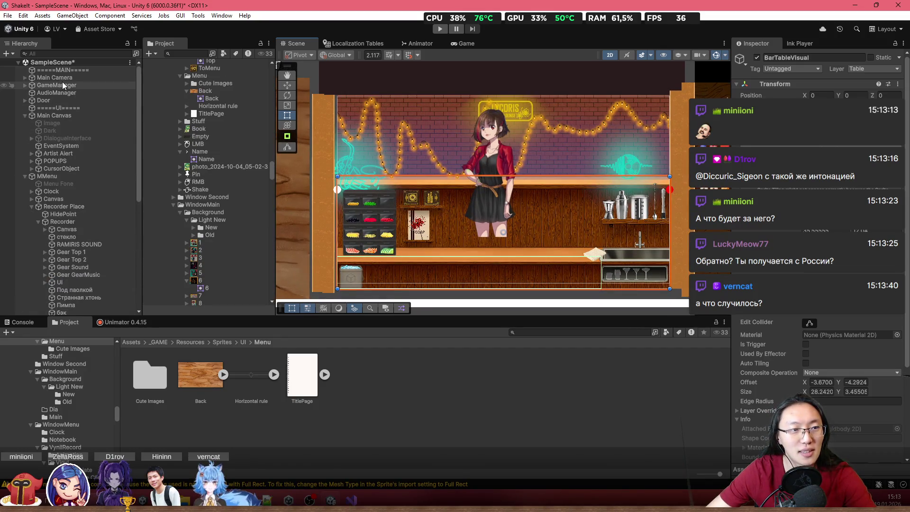
mouse_move(407, 187)
left_mouse_down()
mouse_move(508, 170)
mouse_move(498, 160)
left_mouse_up()
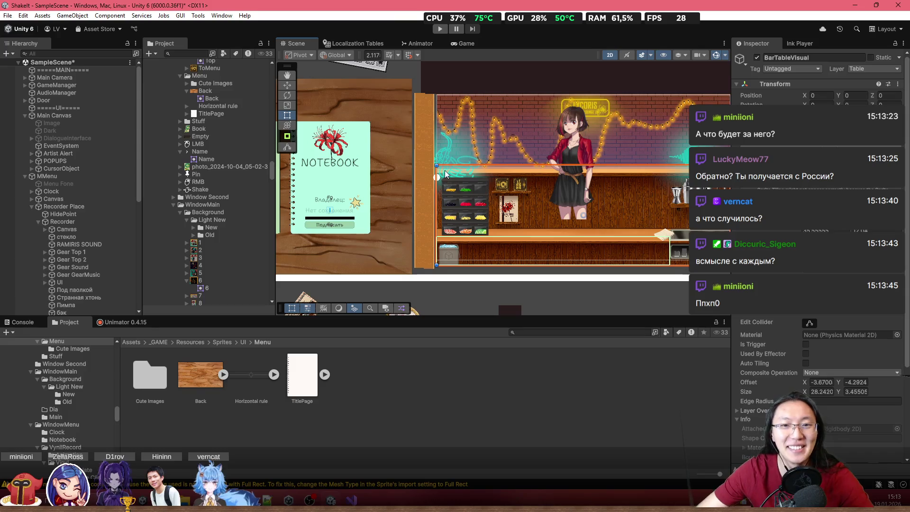
scroll(417, 206, "up", 3)
left_click(421, 202)
left_click_drag(422, 202, 414, 207)
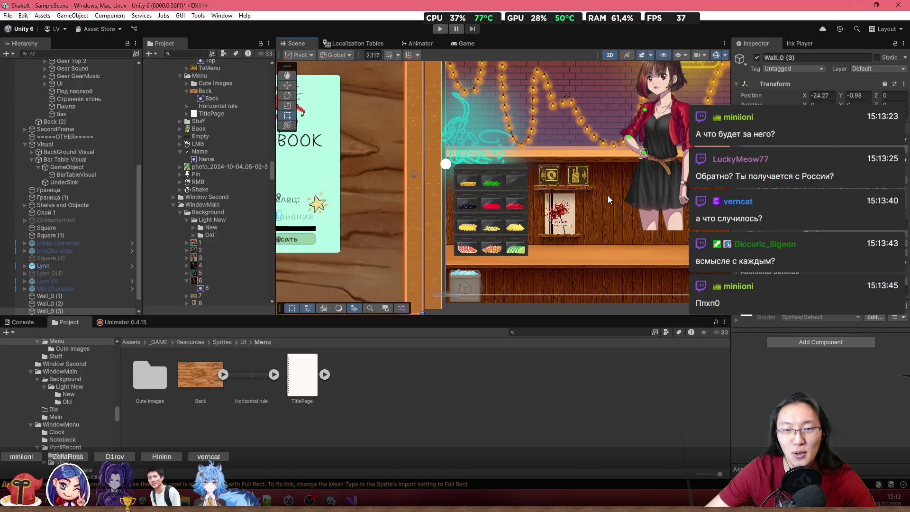
scroll(661, 169, "right", 5)
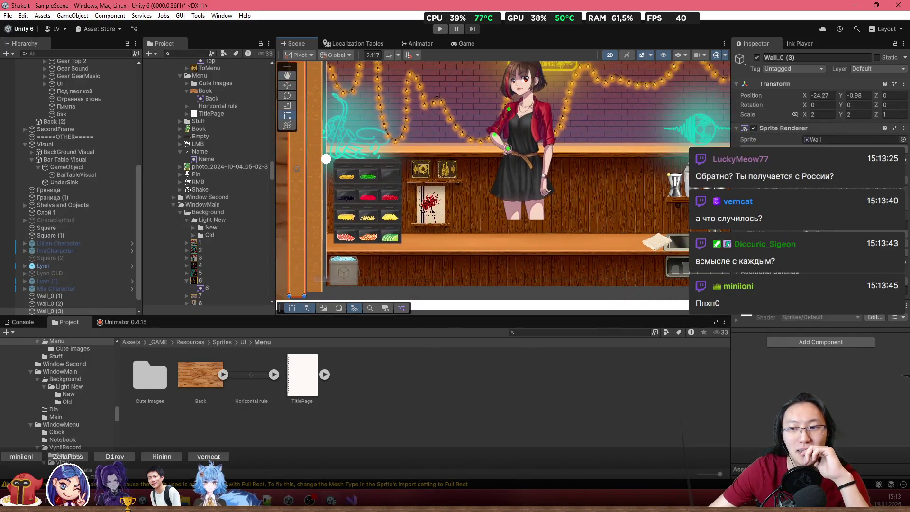
left_click(351, 500)
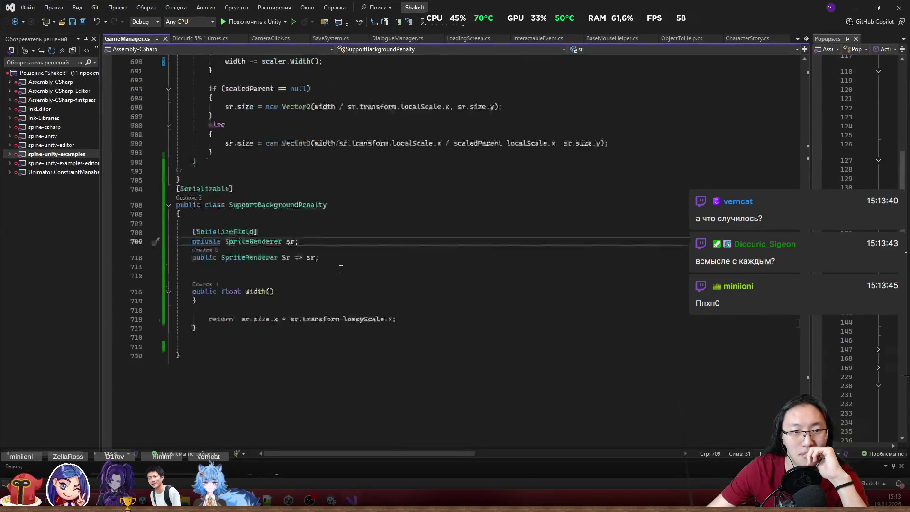
Step: Inspect the penaltyObjects declaration and its HideIf attribute in SupportBackgroundScaler
scroll(338, 264, "up", 14)
left_click(443, 309)
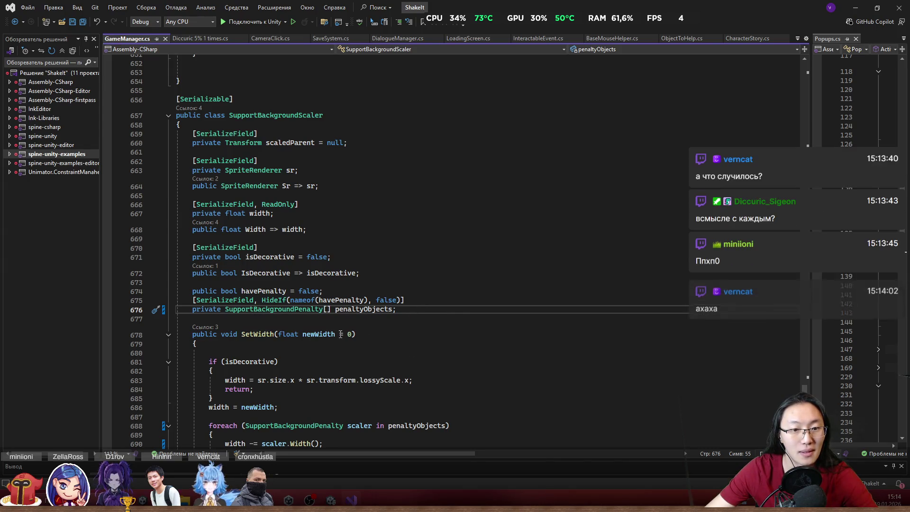
left_click(490, 297)
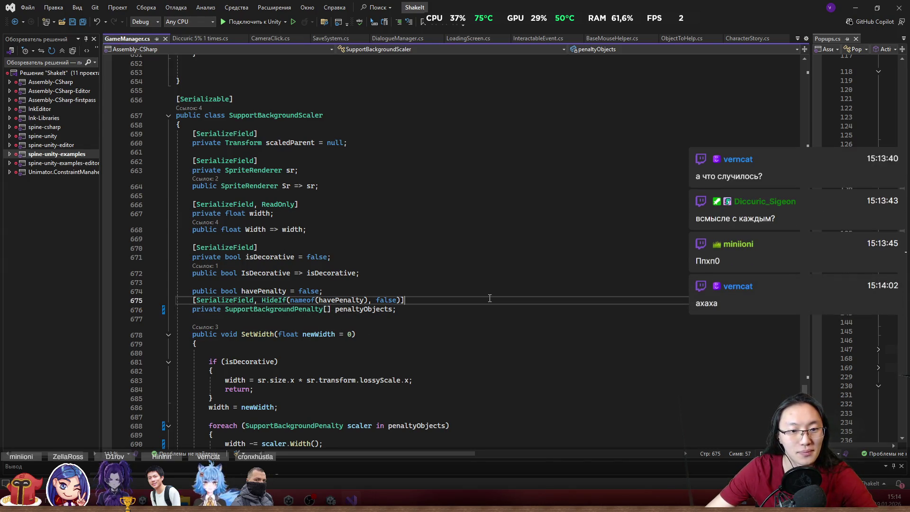
left_click(477, 318)
left_click(470, 311)
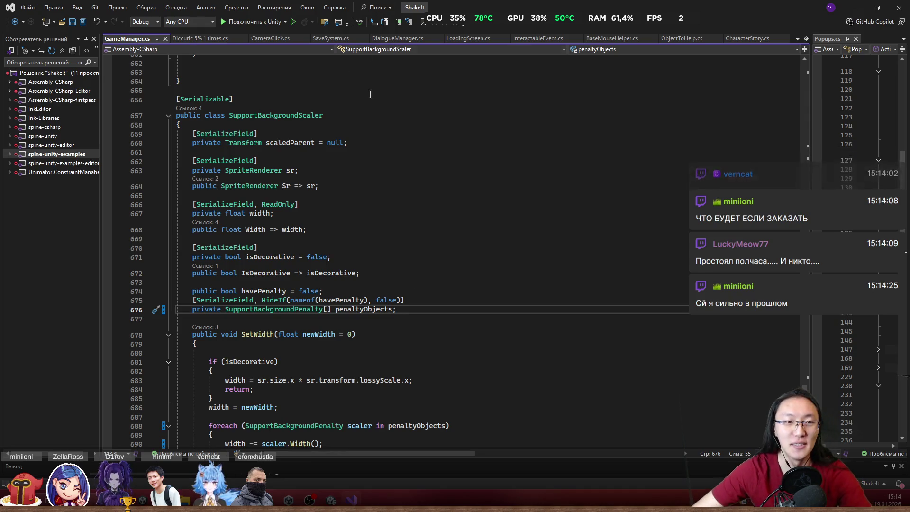
Step: Check where SetWidth uses newWidth, then bring the AutoScaling fields and ResizeWindow into view
scroll(359, 275, "down", 3)
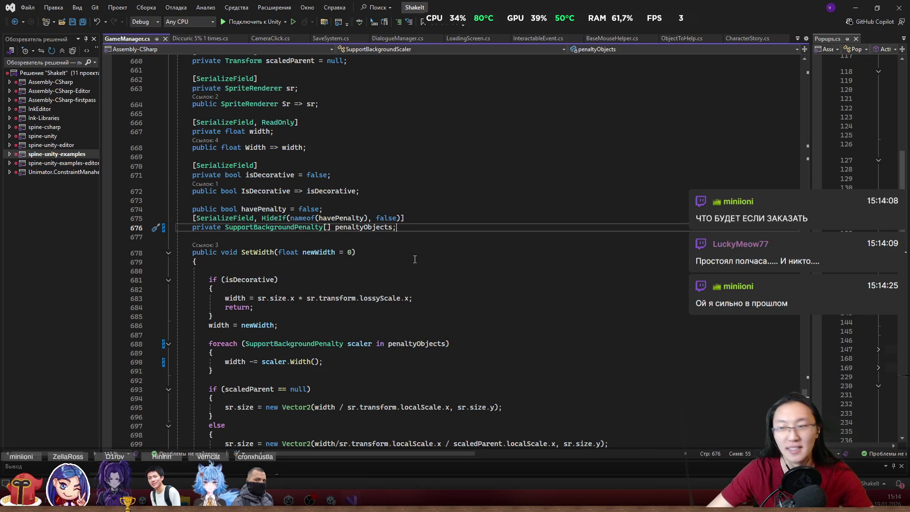
scroll(429, 278, "down", 3)
scroll(379, 261, "up", 3)
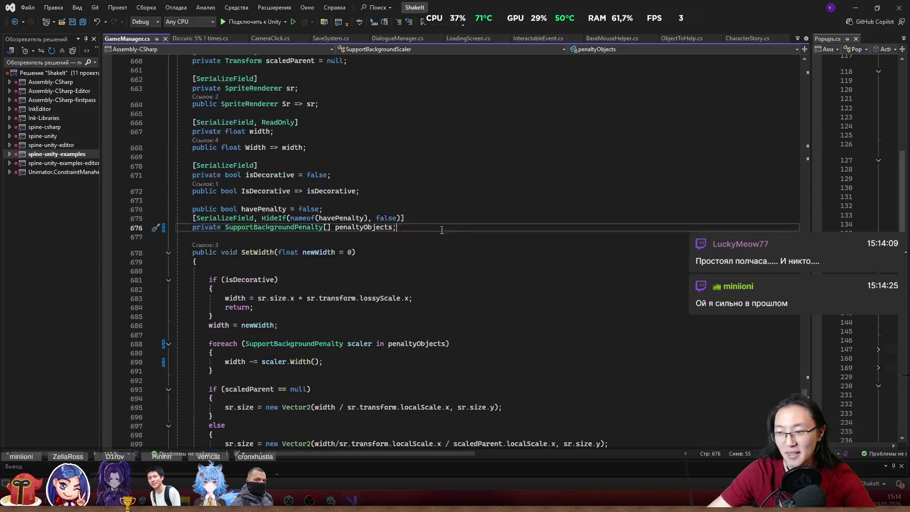
left_click(331, 252)
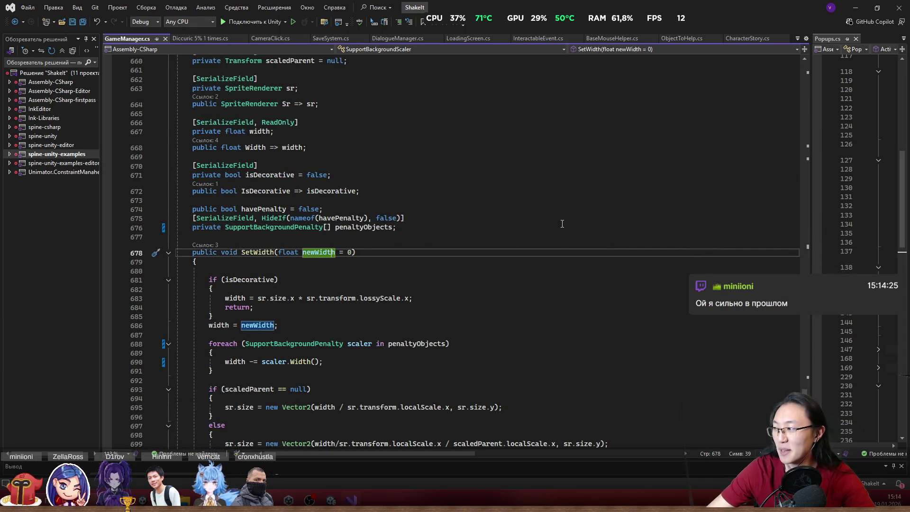
left_click(476, 237)
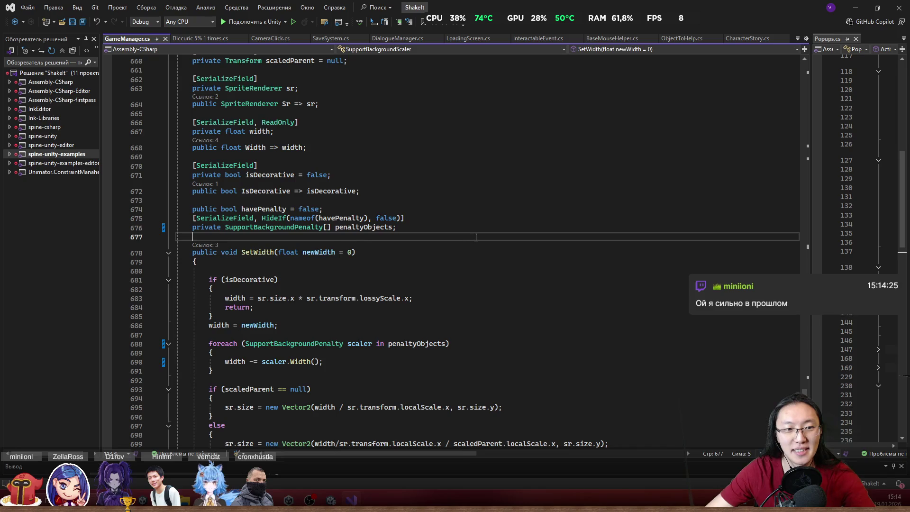
scroll(475, 237, "up", 3)
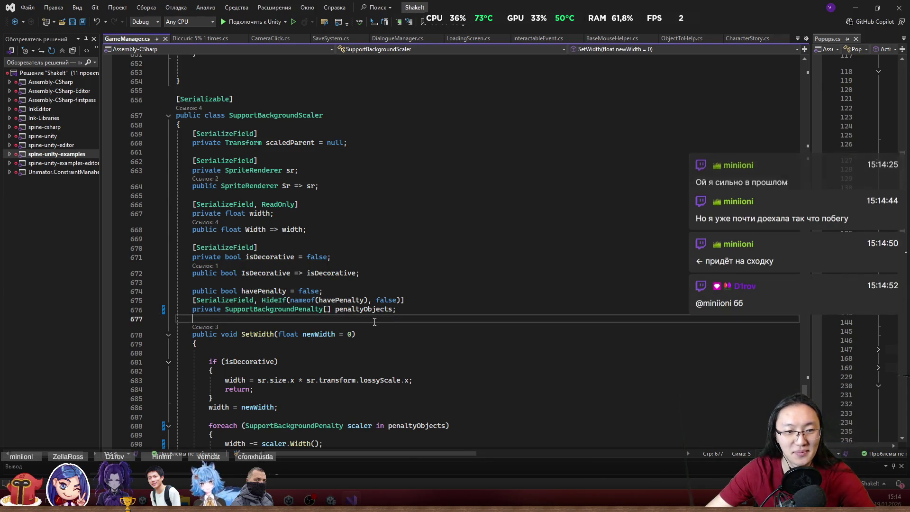
scroll(388, 327, "down", 4)
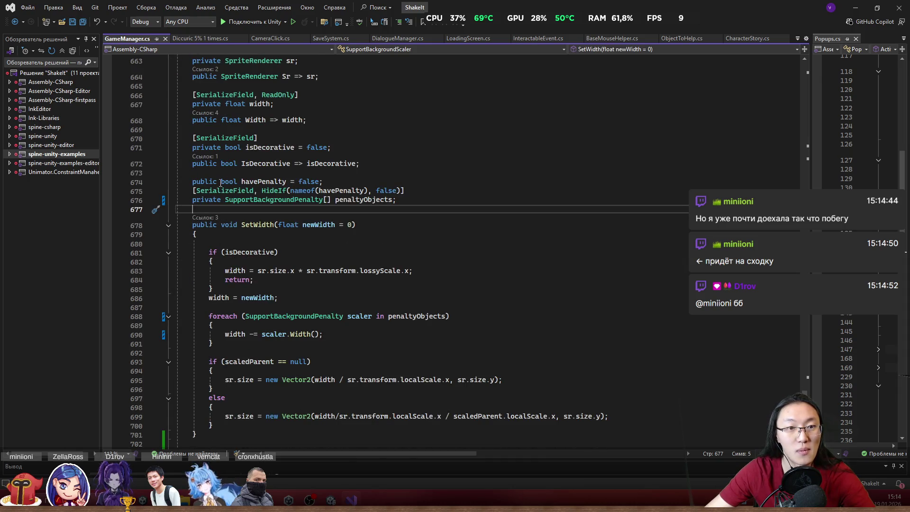
scroll(284, 190, "up", 20)
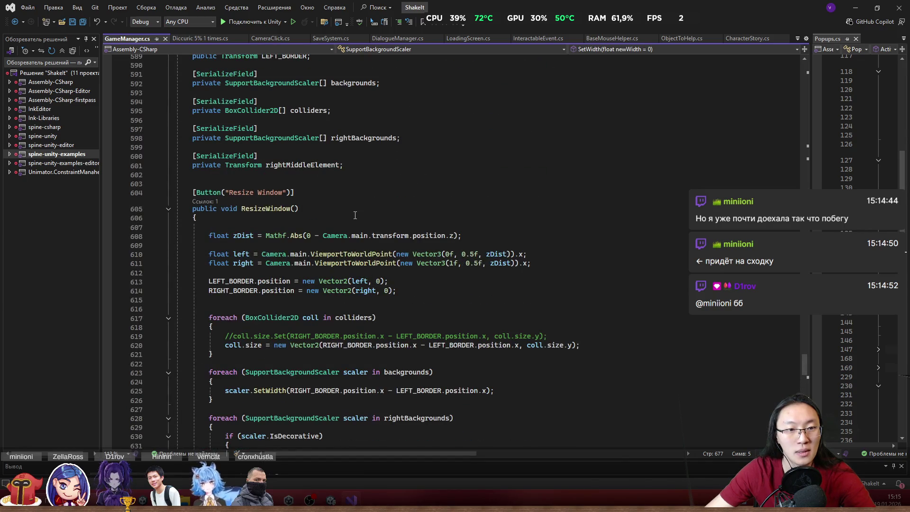
scroll(295, 209, "down", 3)
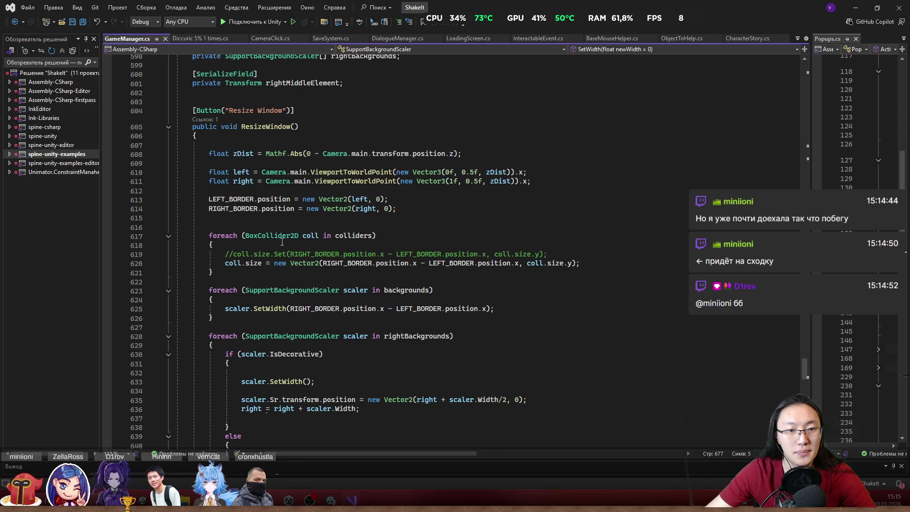
scroll(261, 290, "down", 5)
scroll(263, 297, "up", 5)
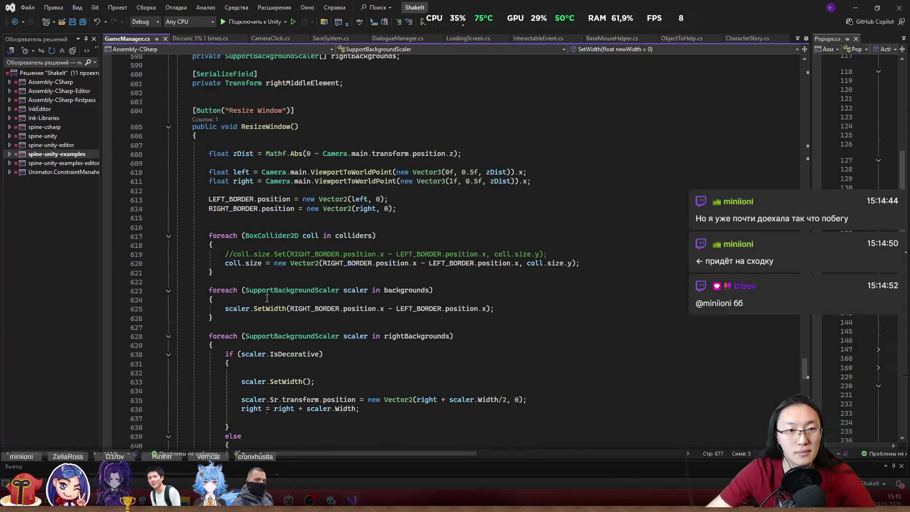
scroll(270, 242, "up", 7)
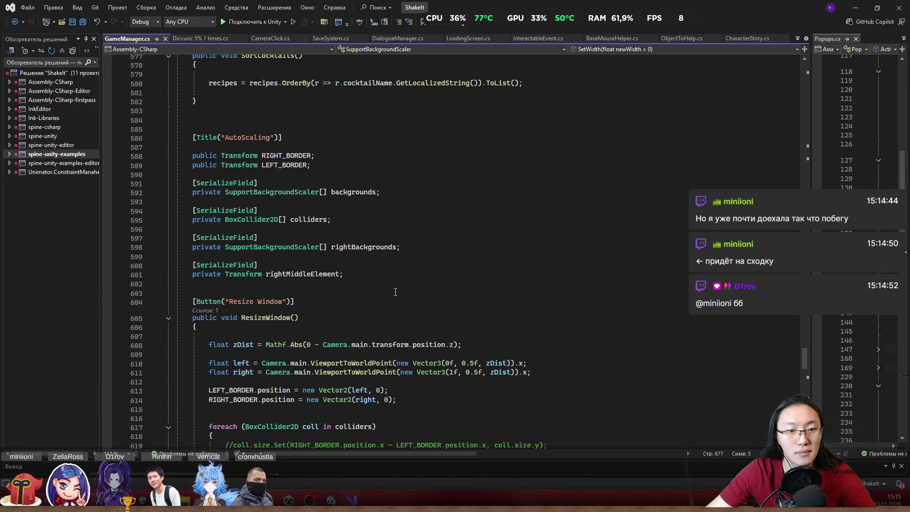
Step: Find the uses of rightMiddleElement, then delete its field declaration and the leftover blank line
mouse_move(386, 247)
left_click_drag(416, 247, 432, 228)
left_click(319, 273)
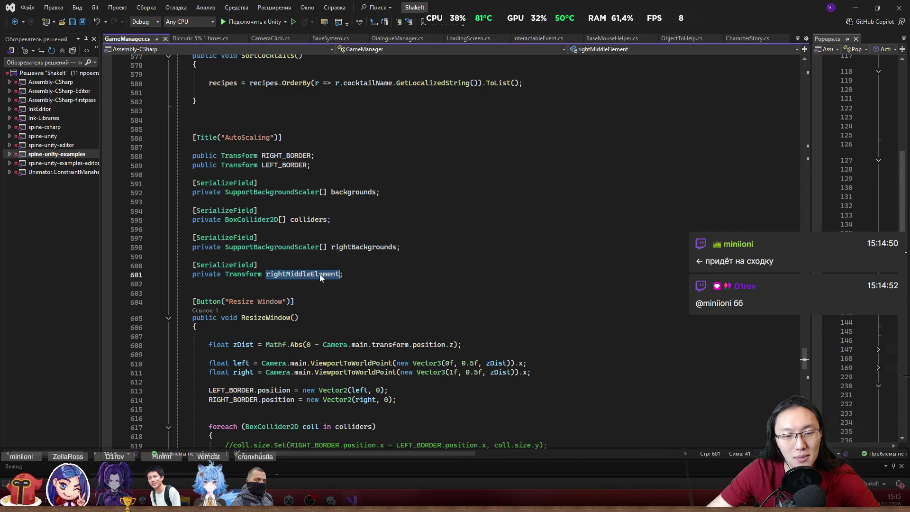
scroll(371, 280, "down", 20)
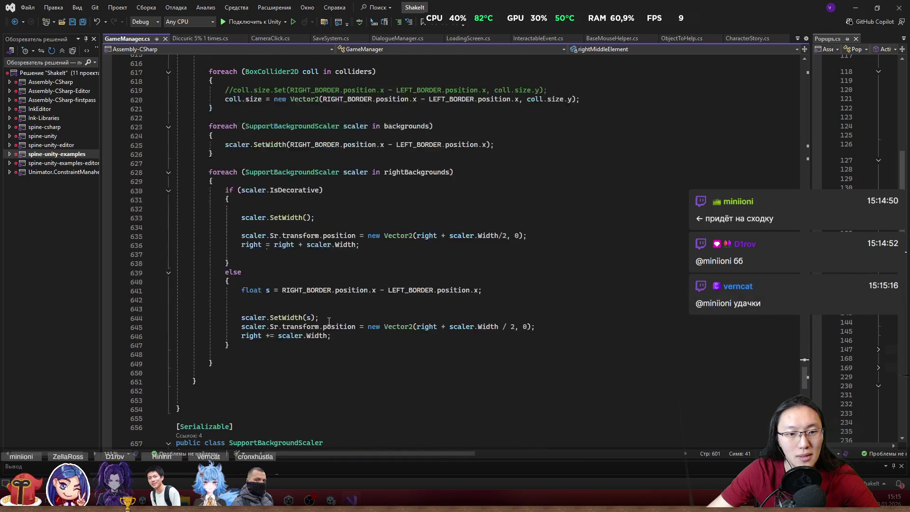
key("ctrl+f")
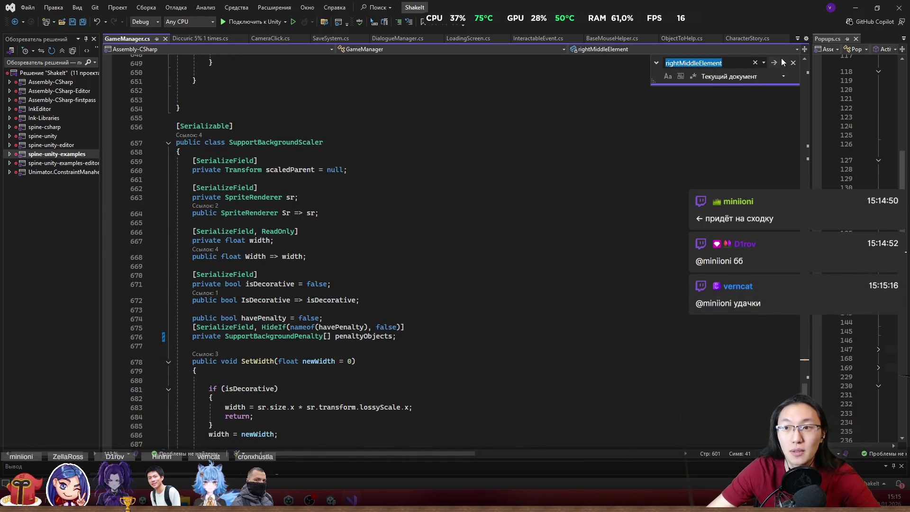
left_click(772, 59)
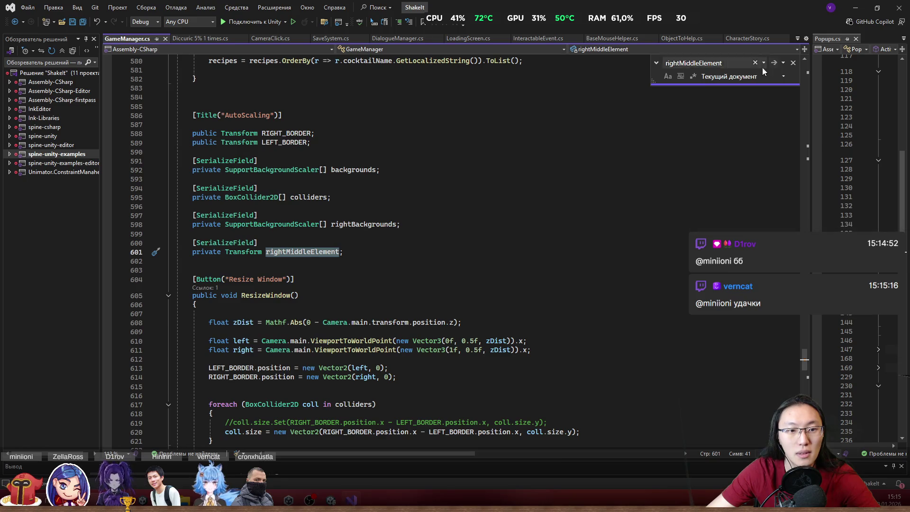
left_click_drag(192, 243, 441, 252)
key("Delete")
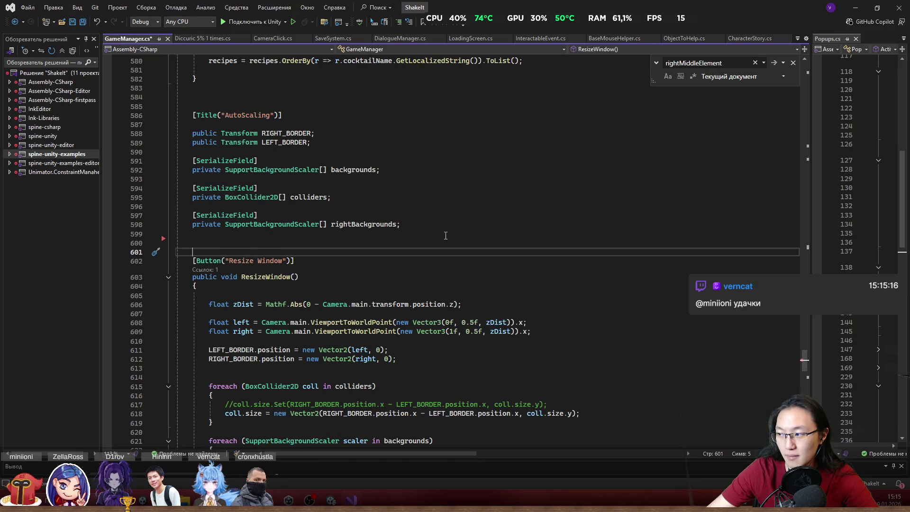
left_click(445, 235)
key("Delete")
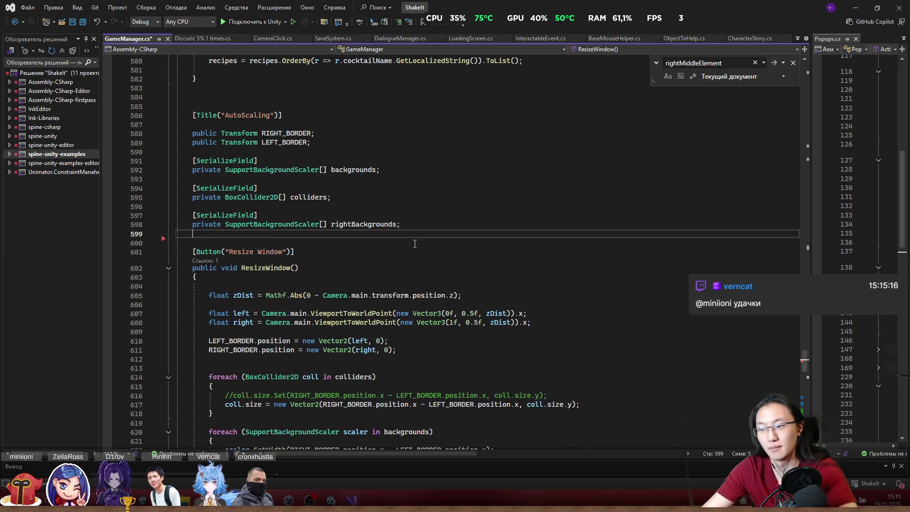
Step: Below rightBackgrounds, add '[SerializeField] private SupportBackgroundScaler[] leftBackgrounds;' using Copilot suggestions
left_click(433, 224)
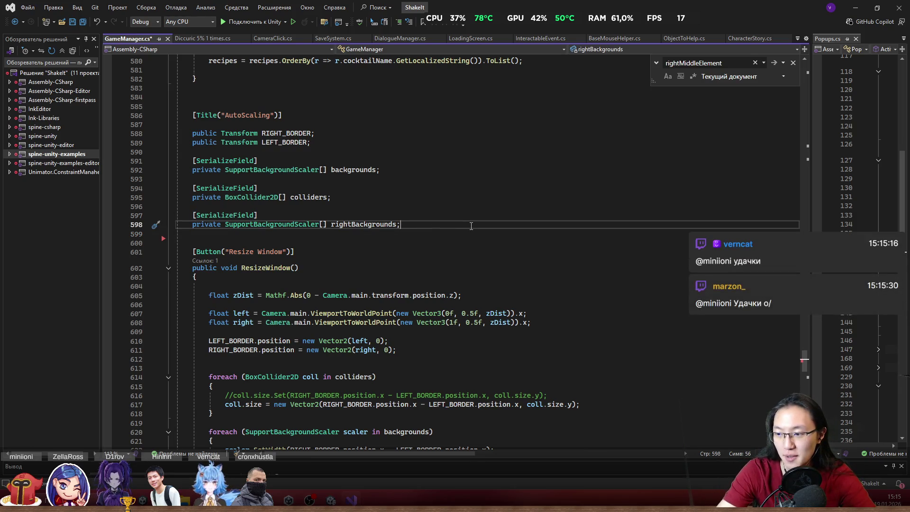
key("Return")
key("Return")
key("Tab")
key("Return")
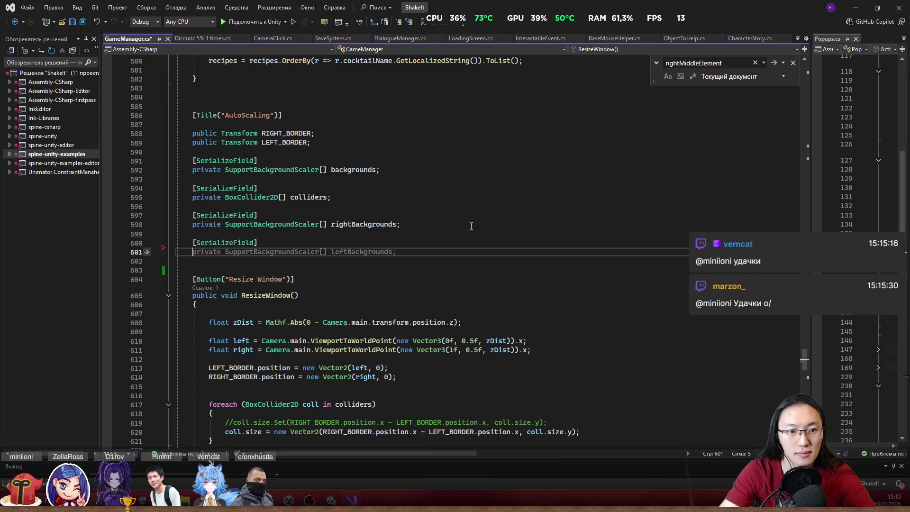
type("priv")
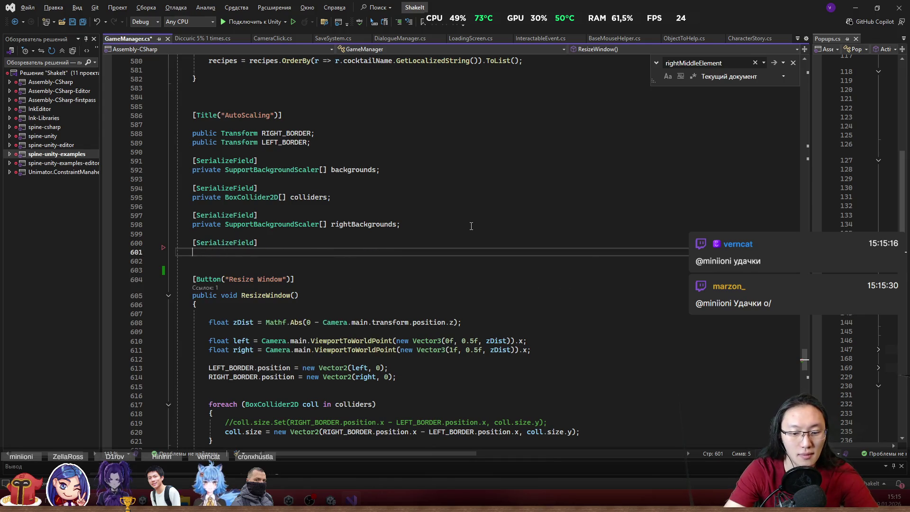
type("arte ")
type("rivate")
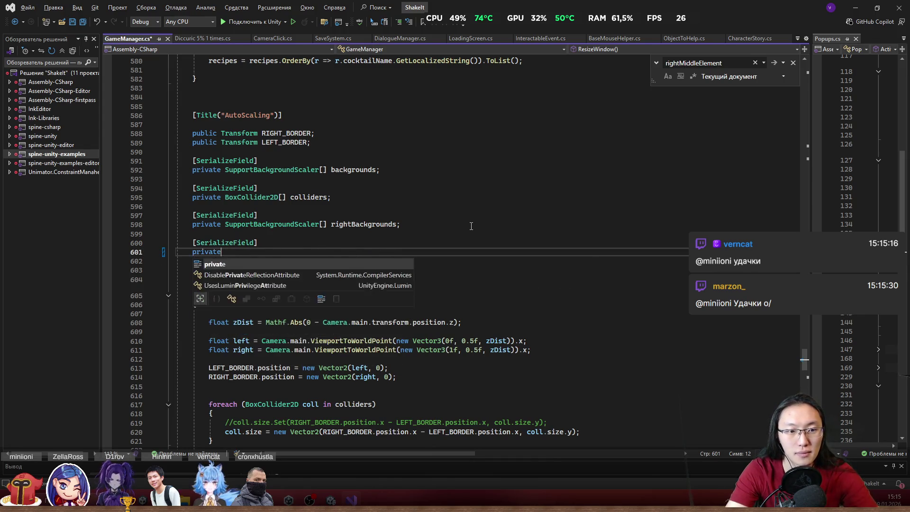
key("Tab")
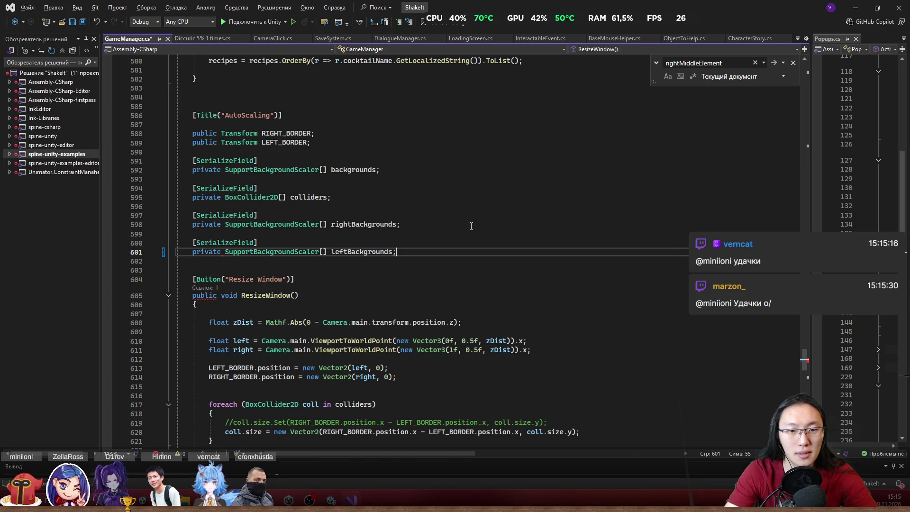
scroll(424, 204, "down", 3)
Step: Duplicate the foreach loop over rightBackgrounds in ResizeWindow with Ctrl+D
double_click(379, 169)
scroll(386, 163, "down", 7)
scroll(389, 158, "up", 6)
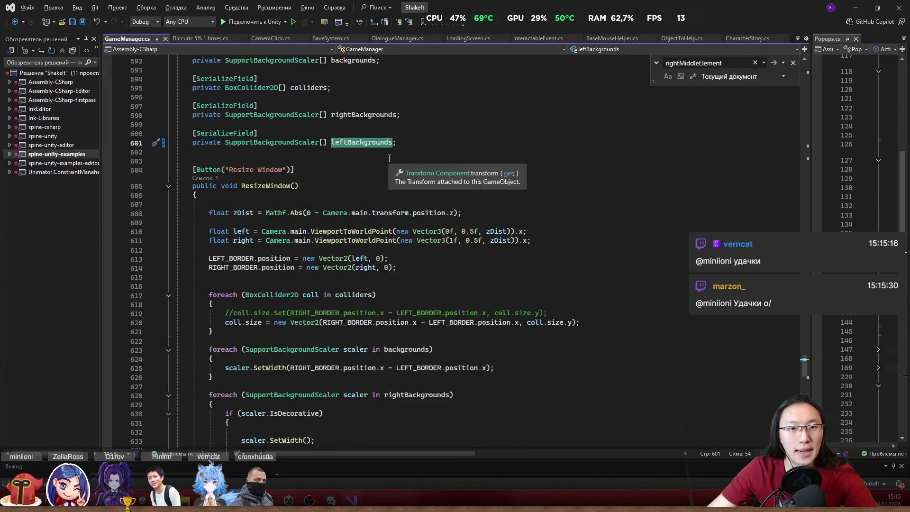
double_click(363, 115)
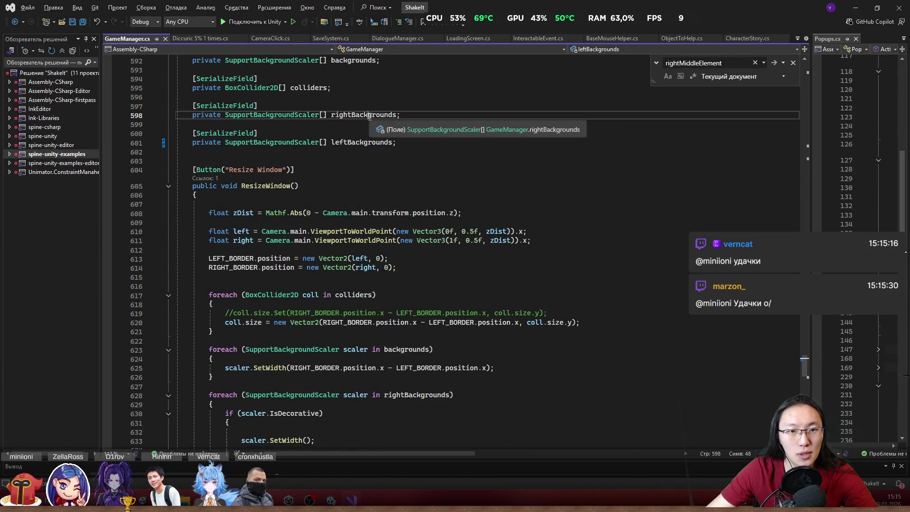
scroll(301, 326, "down", 7)
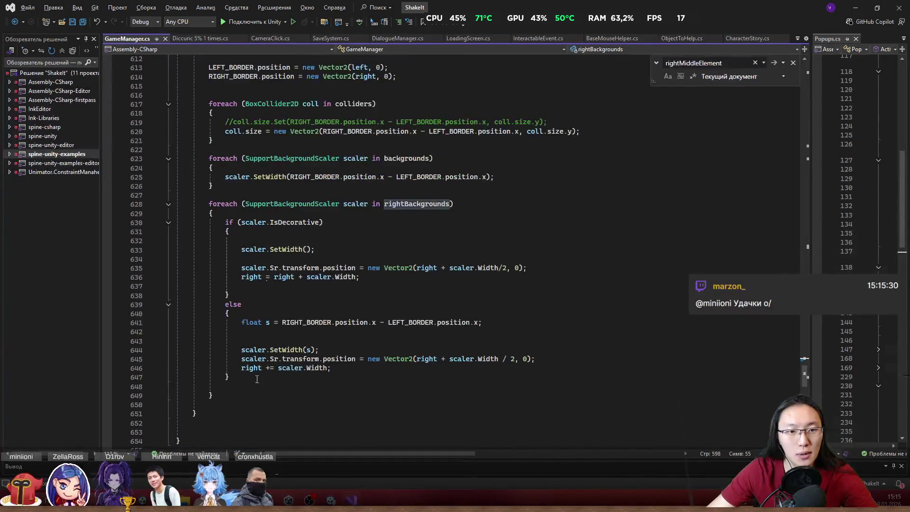
mouse_move(234, 401)
left_mouse_down()
mouse_move(180, 246)
mouse_move(176, 204)
left_mouse_up()
key("ctrl+d")
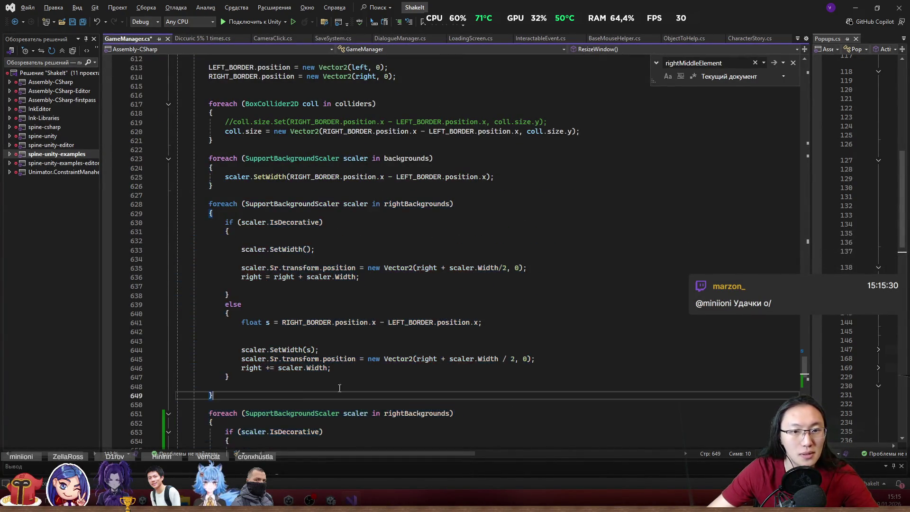
Step: Rename the copied loop's list from rightBackgrounds to leftBackgrounds
scroll(411, 258, "down", 7)
left_click_drag(404, 224, 384, 225)
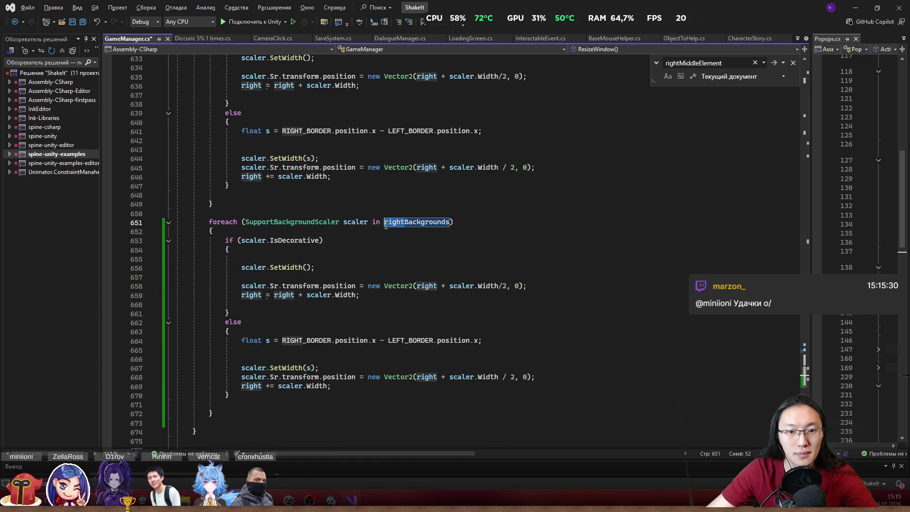
type("left")
left_click(366, 177)
scroll(366, 179, "down", 4)
mouse_move(209, 114)
left_mouse_down()
mouse_move(332, 185)
mouse_move(345, 310)
left_mouse_up()
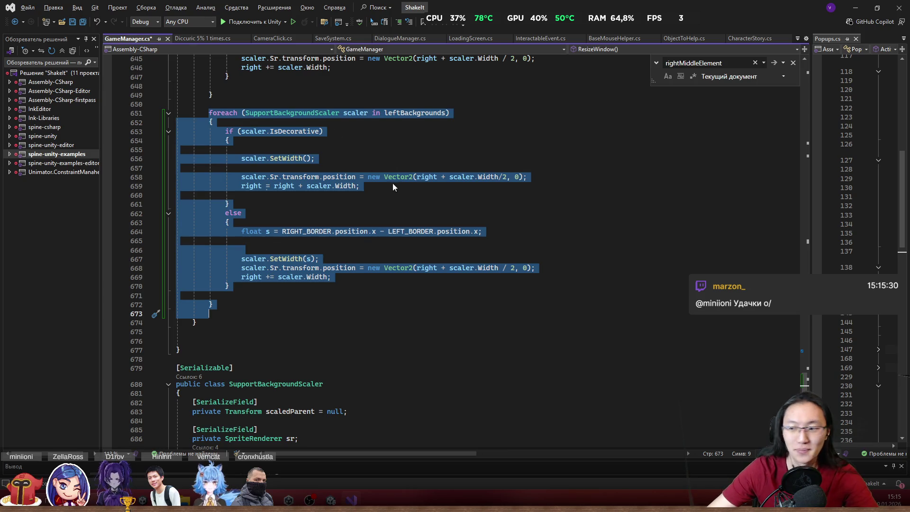
left_click(427, 193)
key("ctrl+z")
key("Down")
key("Down")
scroll(386, 229, "up", 3)
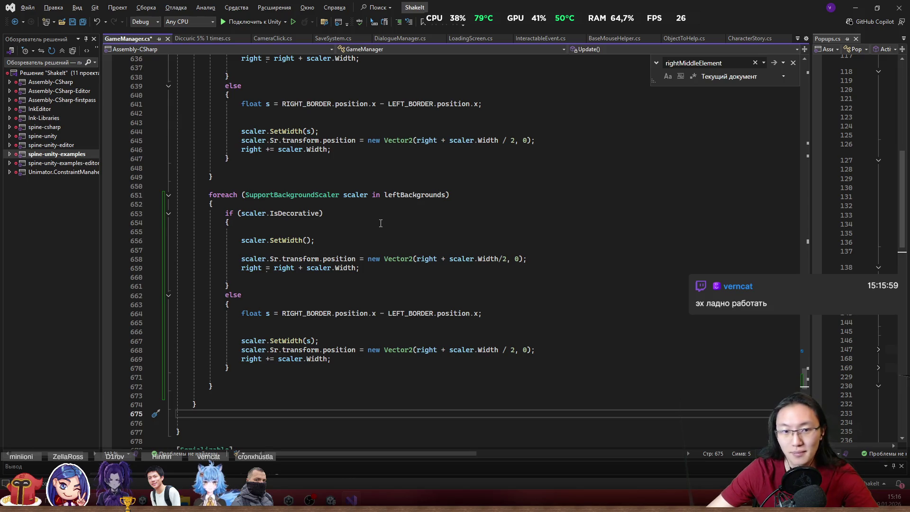
scroll(361, 237, "down", 2)
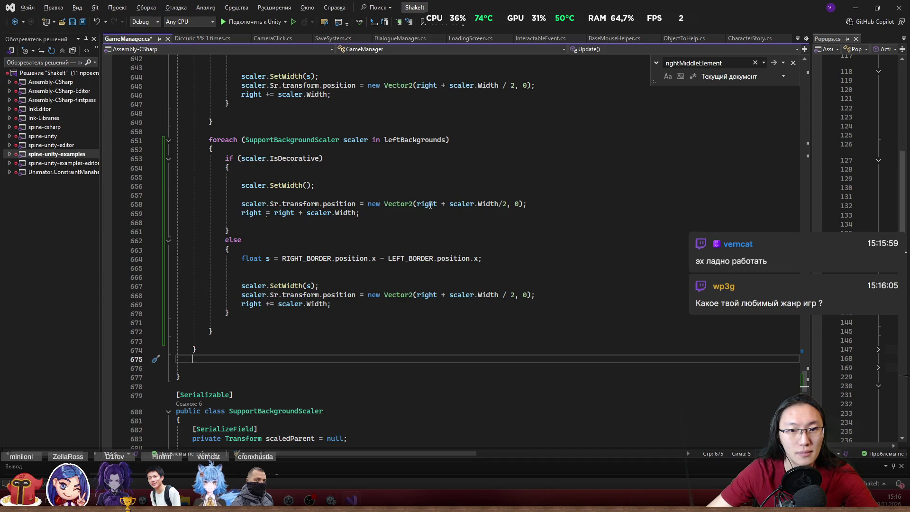
Step: In the leftBackgrounds decorative branch, position scalers at left - scaler.Width/2 and update left
double_click(256, 186)
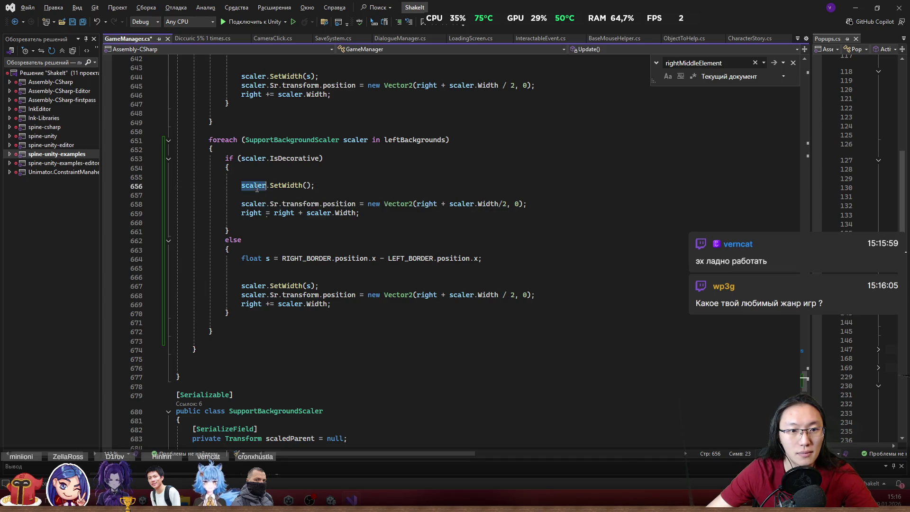
double_click(429, 206)
key("Tab")
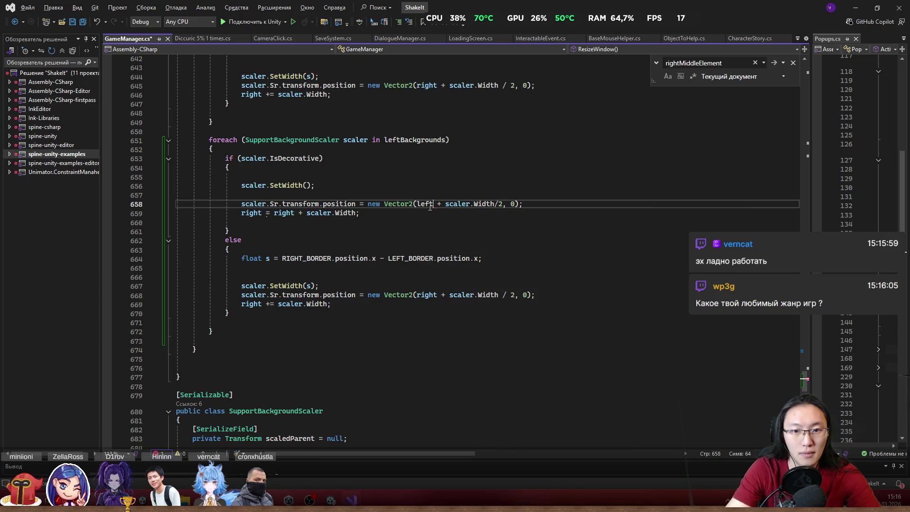
key("BackSpace")
type("-")
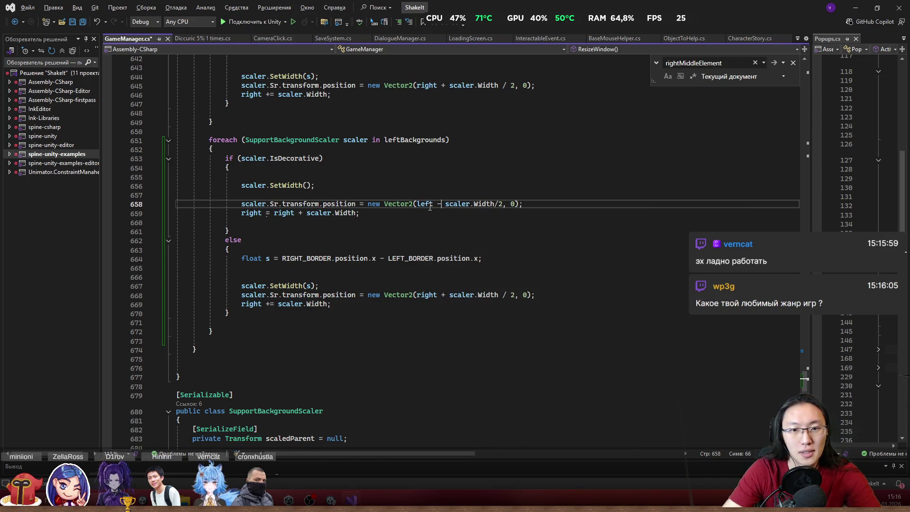
key("shift+Left")
key("Right")
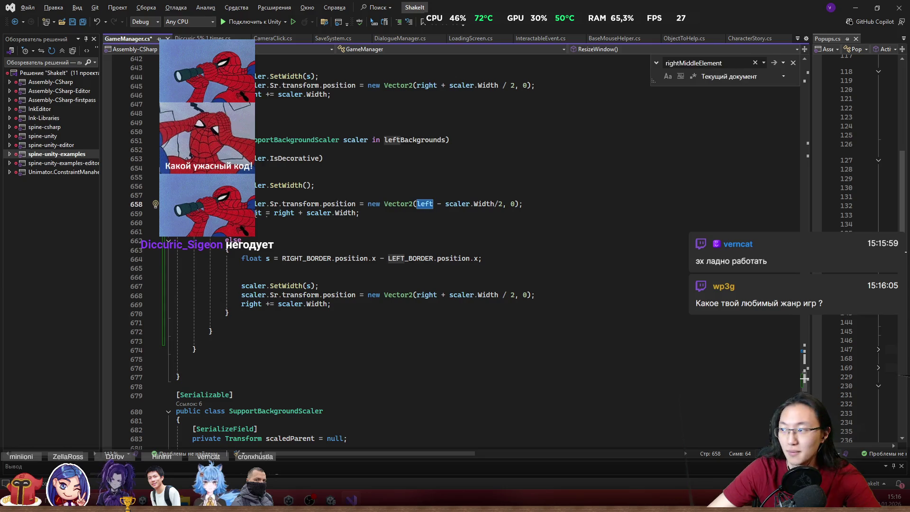
left_click(256, 213)
key("Delete")
double_click(275, 211)
type("left")
key("Down")
key("Down")
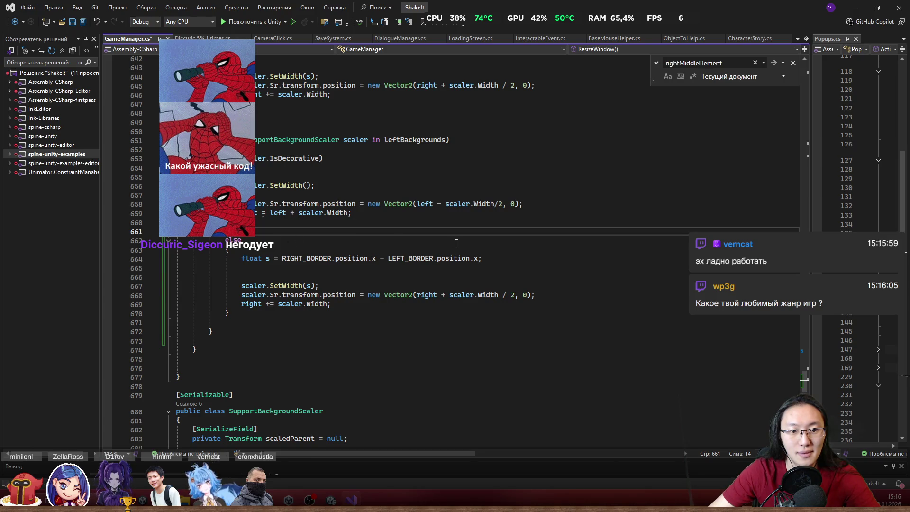
Step: Shorten the right-side update on line 636 to 'right += scaler.Width;'
scroll(396, 228, "up", 5)
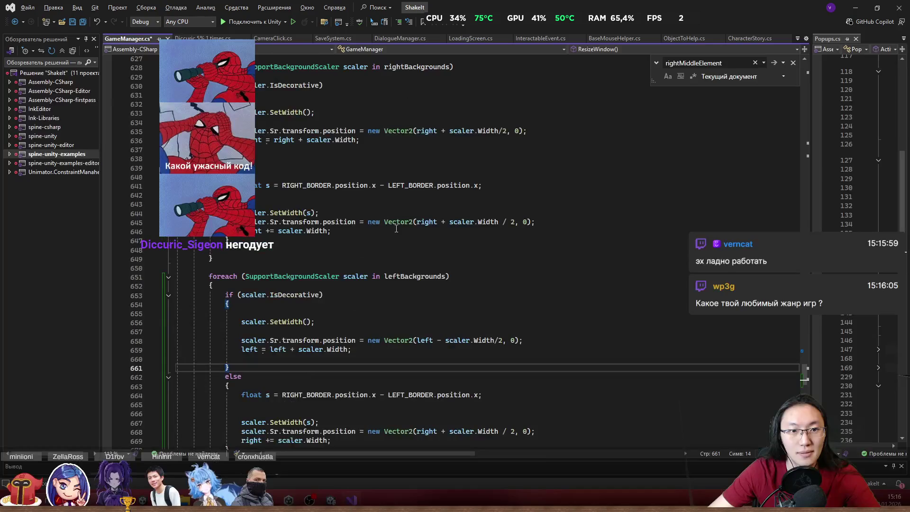
left_click(268, 140)
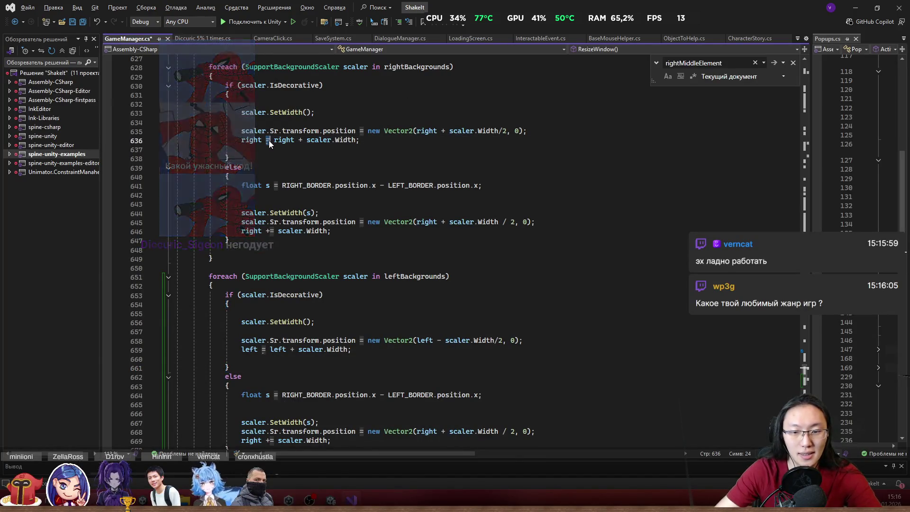
type("+")
key("Delete")
key("Delete")
key("Delete")
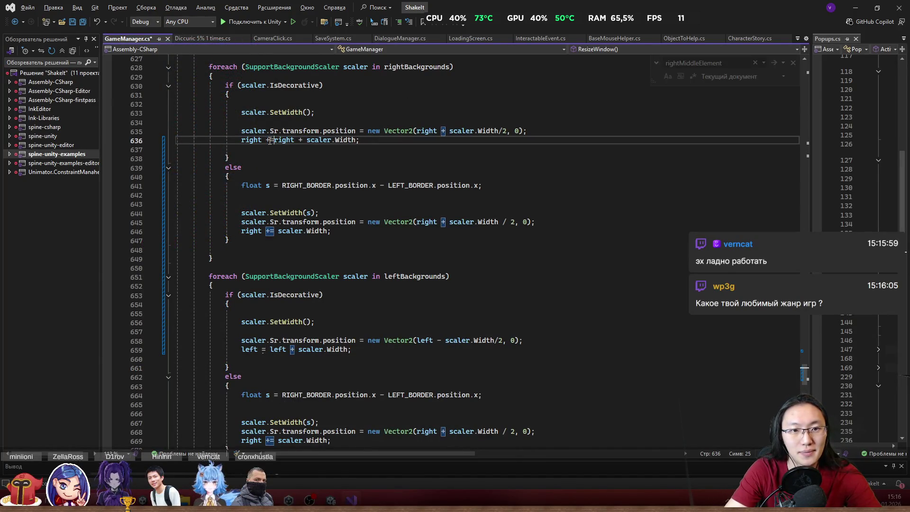
Step: Make line 659 read 'left -= scaler.Width;' so decorative left backgrounds stack leftward
scroll(352, 112, "down", 6)
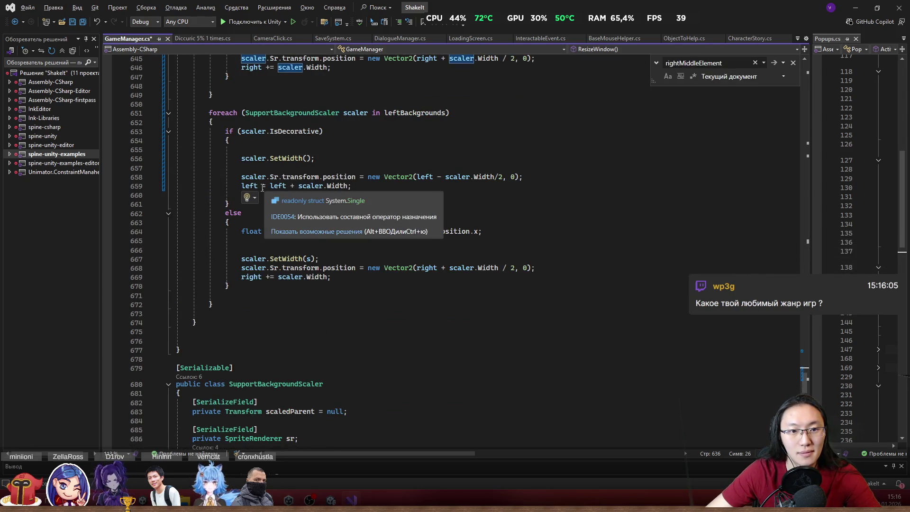
left_click(262, 186)
type("+")
key("BackSpace")
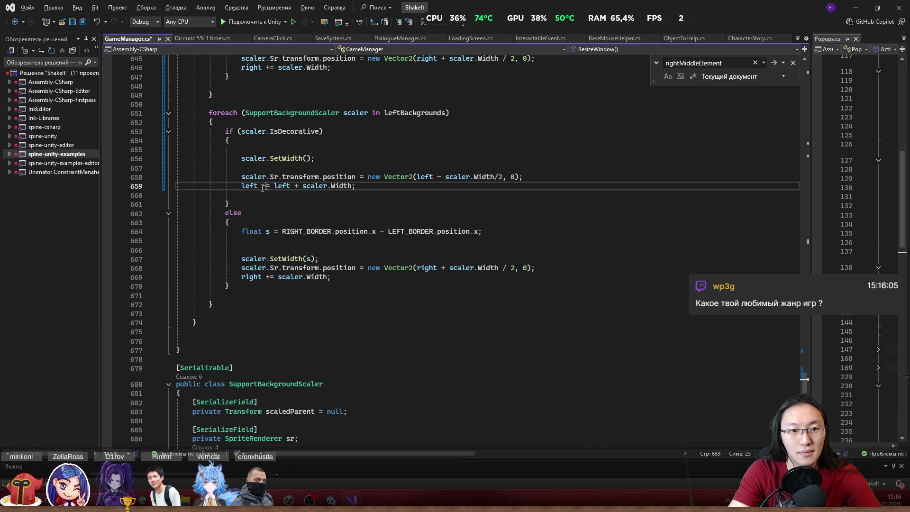
key("ctrl+Delete")
key("ctrl+Delete")
left_click(262, 186)
key("Delete")
type("-")
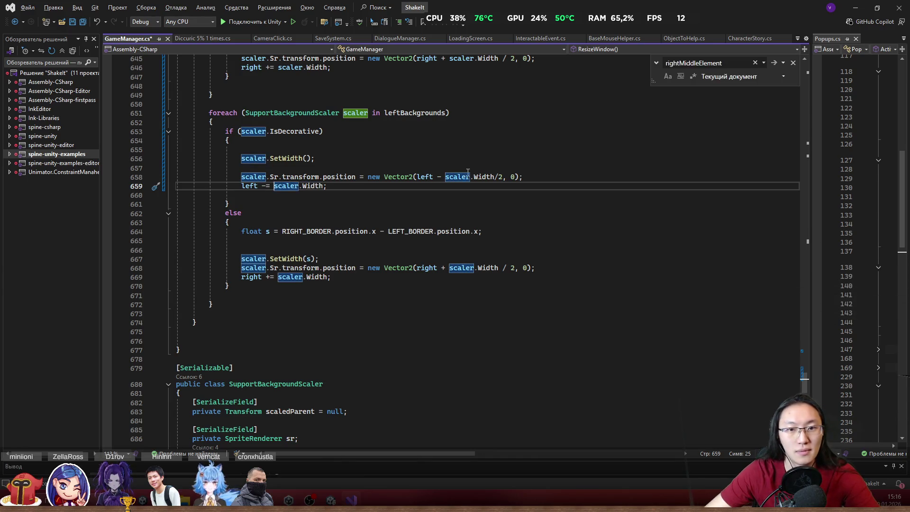
left_click(321, 258)
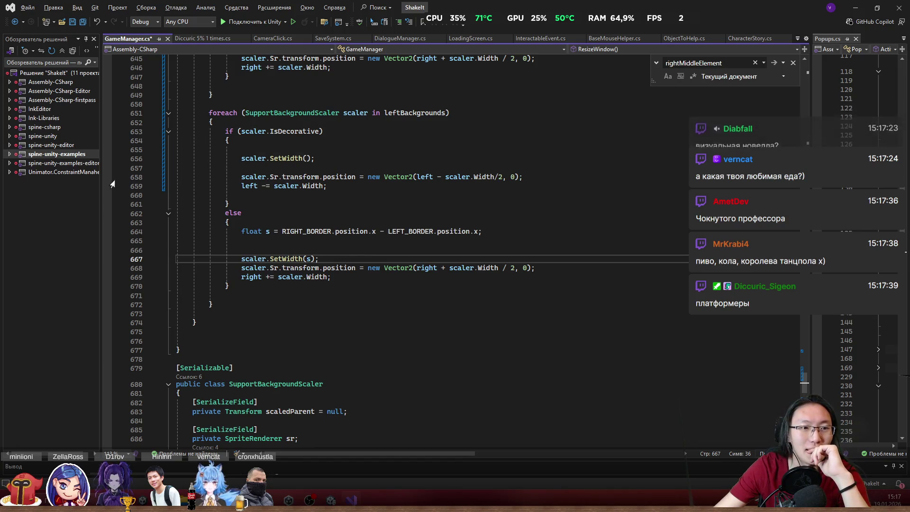
Step: Widen the Solution Explorer panel and look over the leftBackgrounds loop's else branch
mouse_move(101, 192)
left_mouse_down()
mouse_move(142, 192)
mouse_move(121, 199)
left_mouse_up()
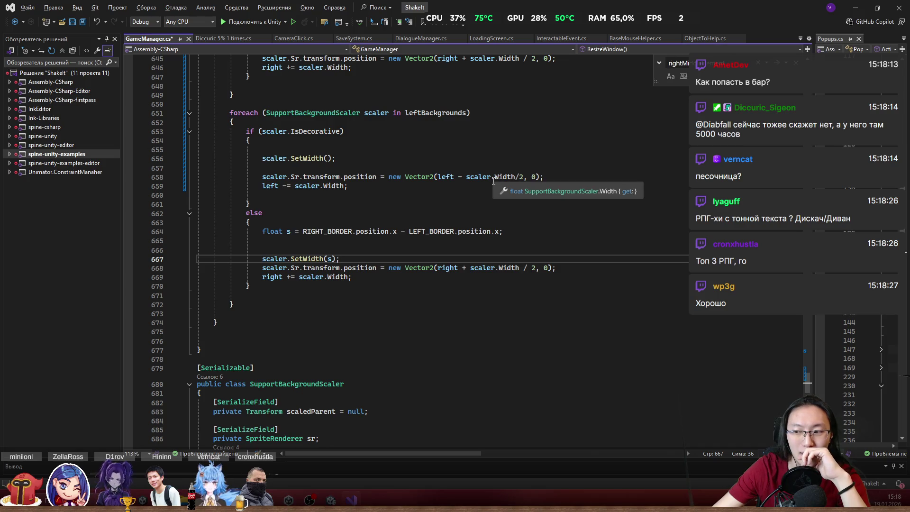
scroll(493, 180, "up", 3)
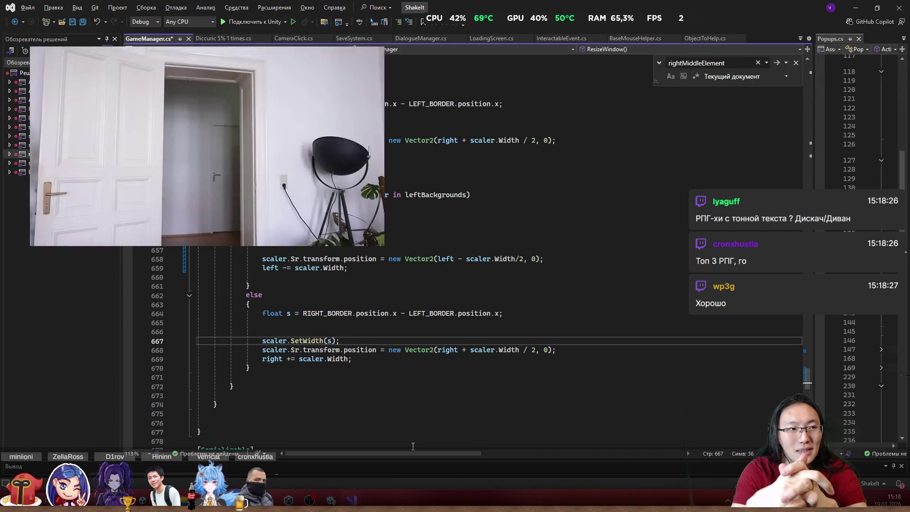
scroll(376, 322, "down", 3)
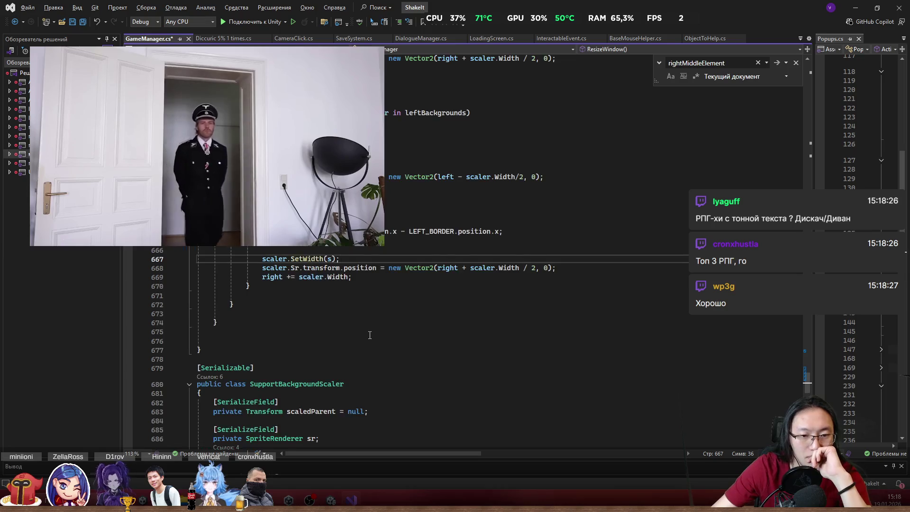
scroll(375, 322, "up", 5)
scroll(374, 318, "down", 5)
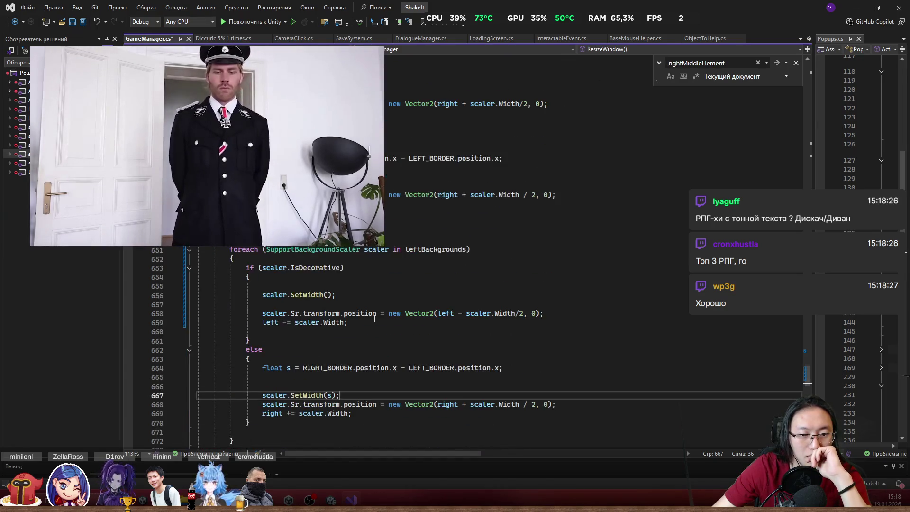
scroll(375, 319, "up", 2)
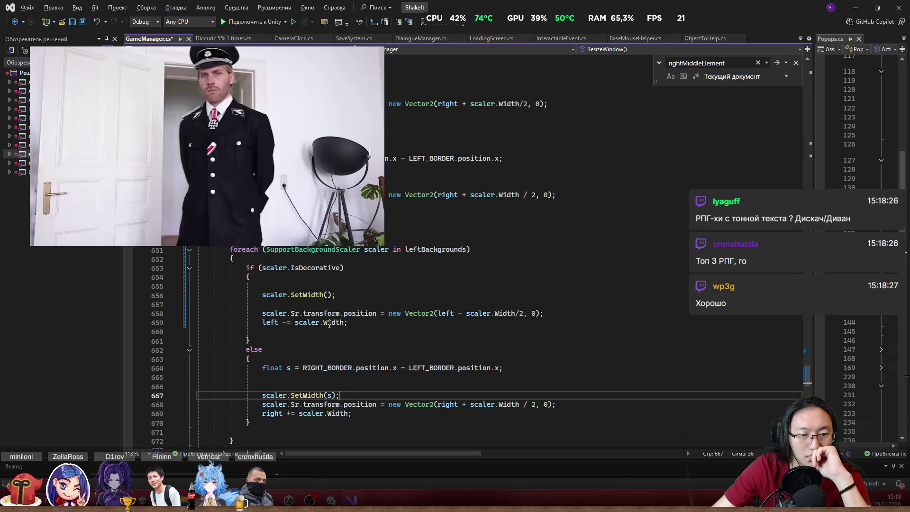
left_click_drag(269, 314, 358, 335)
scroll(358, 335, "down", 1)
left_click_drag(295, 385, 263, 386)
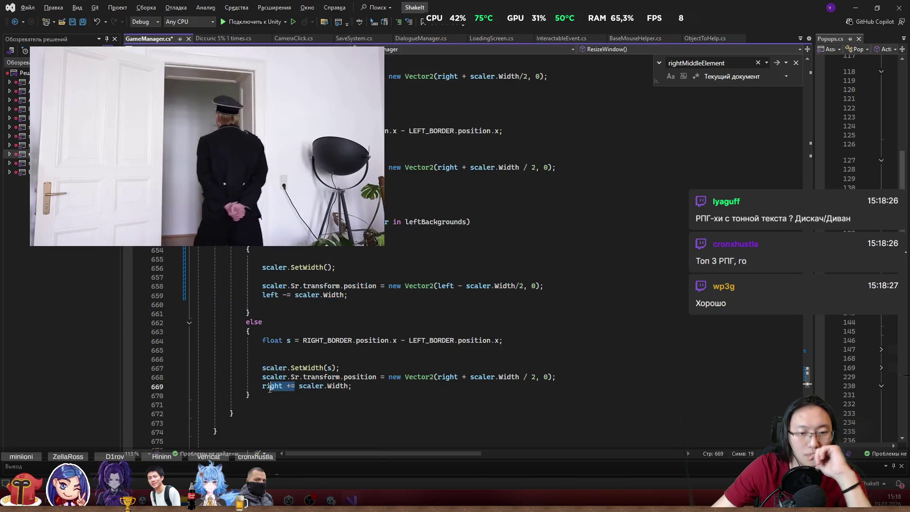
Step: Change the else branch to 'left -= scaler.Width' and position at 'left - scaler.Width / 2'
type("left-=")
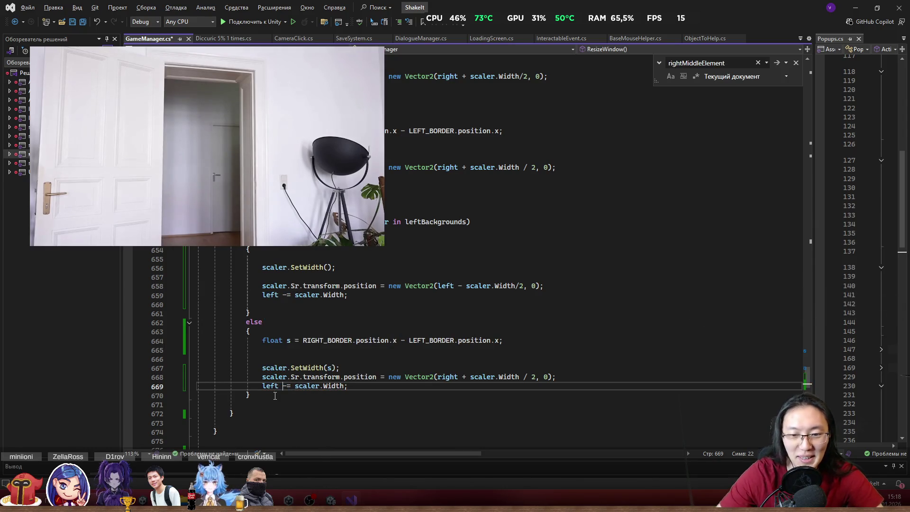
double_click(450, 377)
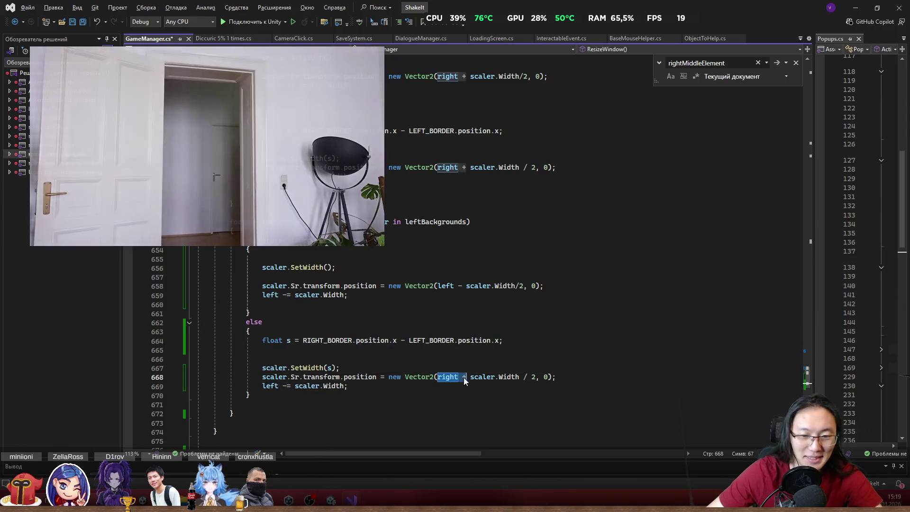
type("left")
key("Delete")
key("Delete")
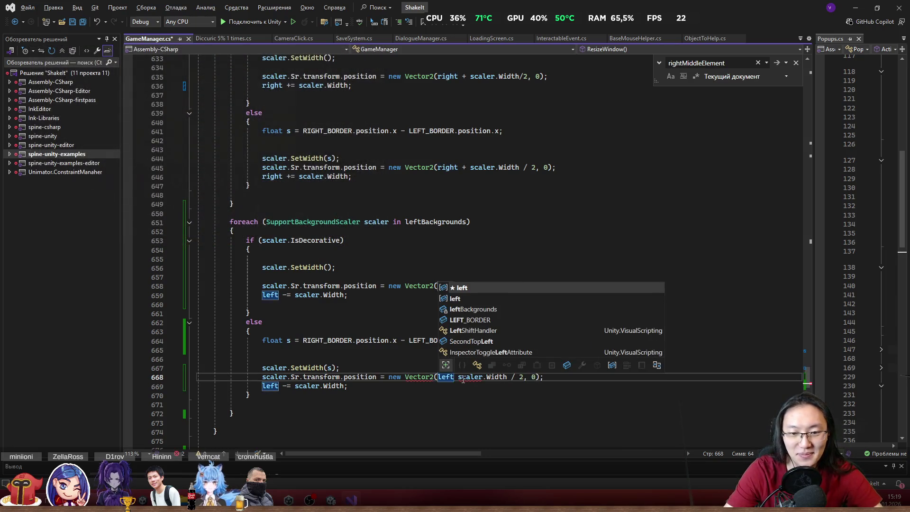
type("-")
key("Left")
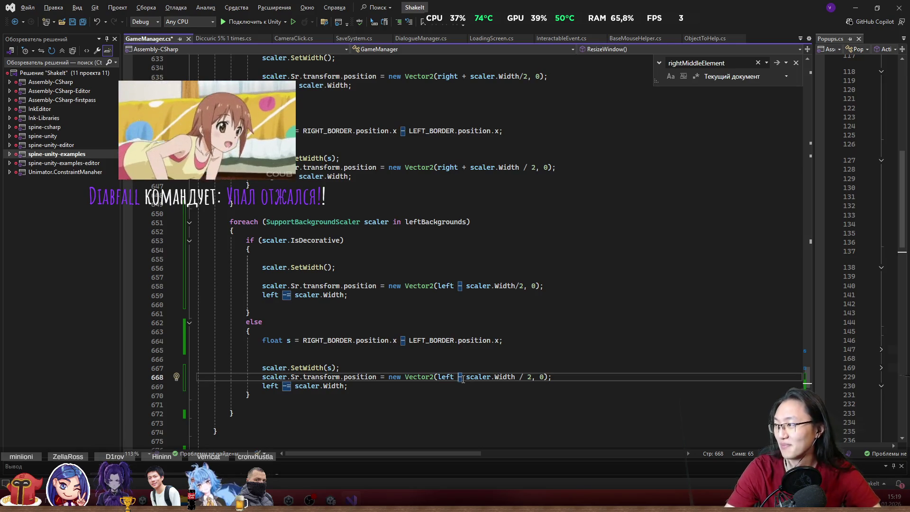
Step: Review the edited else branch and save GameManager.cs
left_click(469, 250)
scroll(389, 323, "down", 2)
left_click(474, 323)
left_click(323, 341)
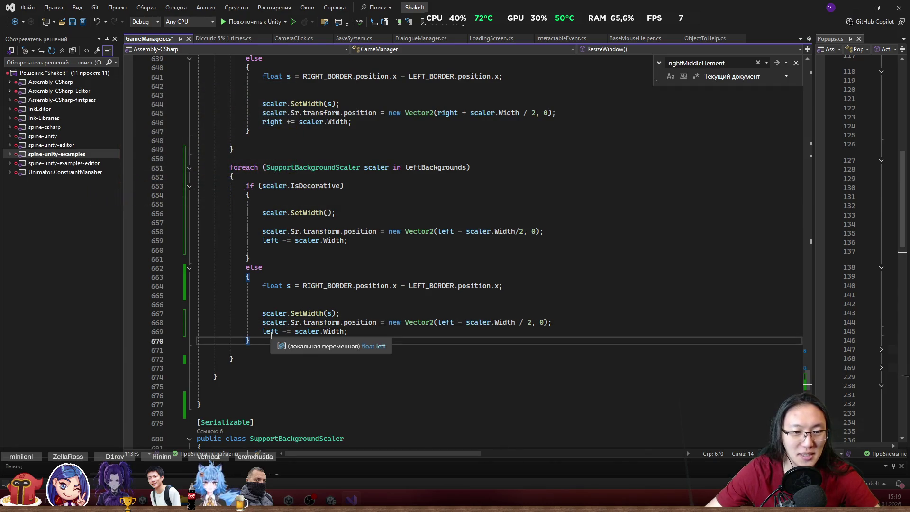
scroll(395, 351, "down", 2)
key("ctrl+s")
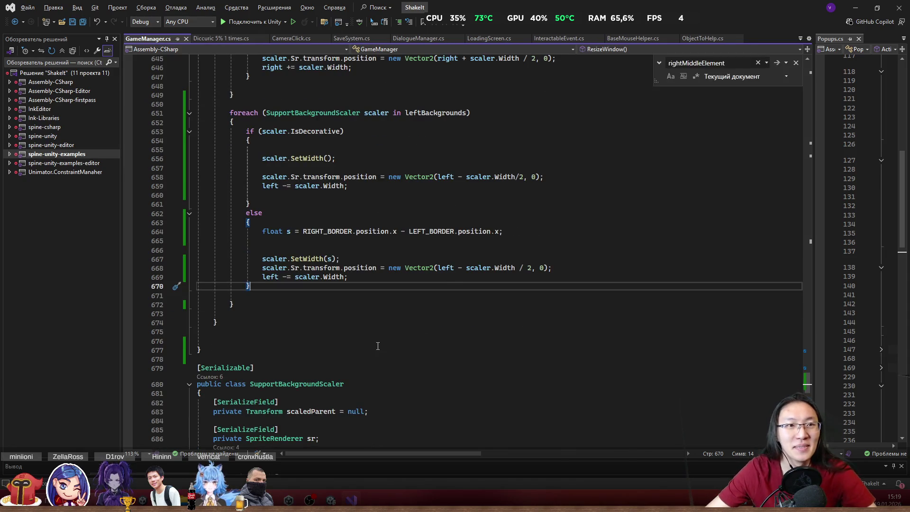
scroll(449, 288, "up", 3)
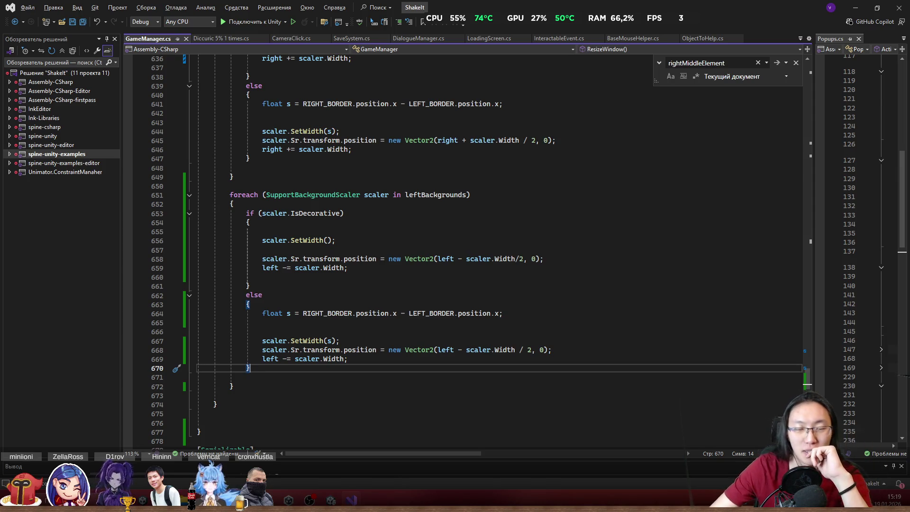
Step: Scroll through the edited rightBackgrounds and leftBackgrounds loops, then switch to the Unity Editor
scroll(422, 308, "down", 5)
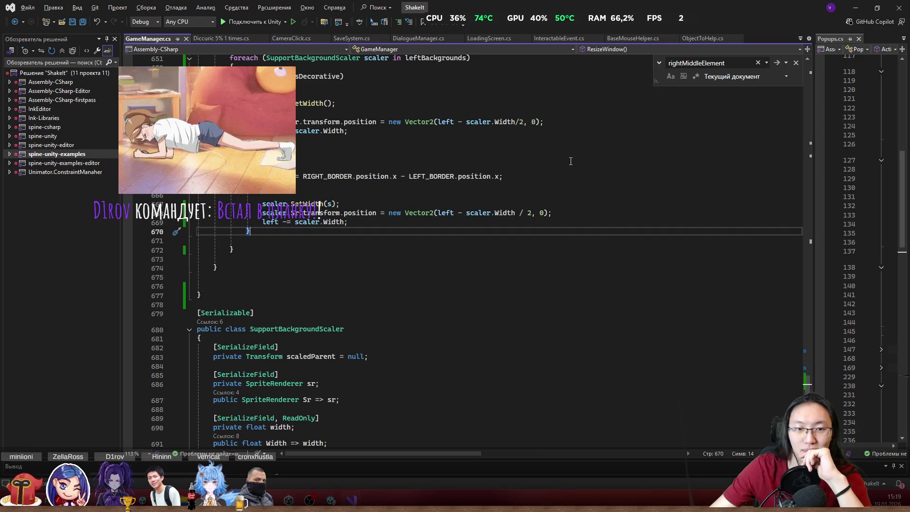
scroll(364, 307, "down", 3)
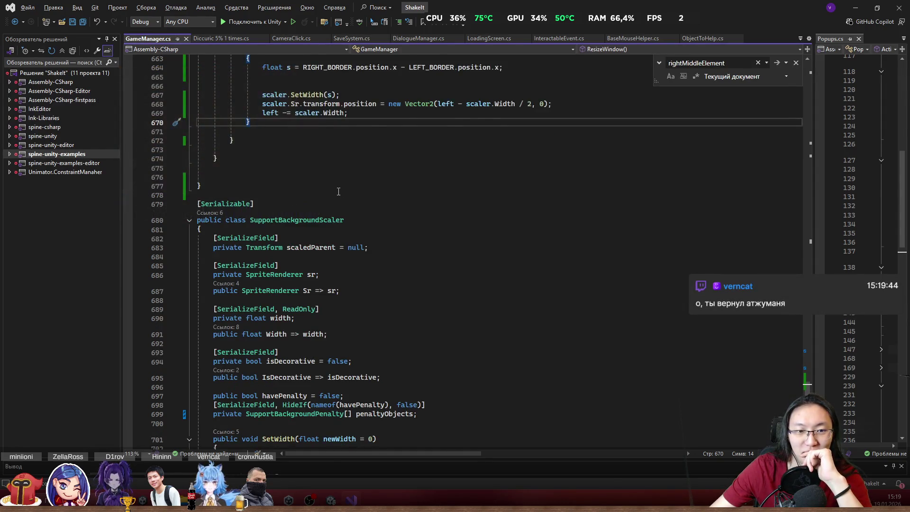
scroll(379, 265, "up", 8)
scroll(359, 283, "up", 5)
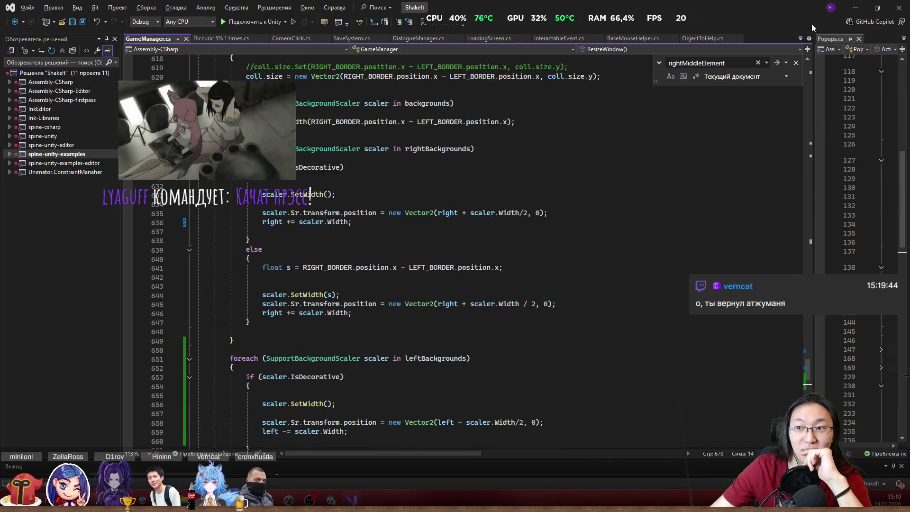
key("alt+Tab")
scroll(582, 124, "down", 6)
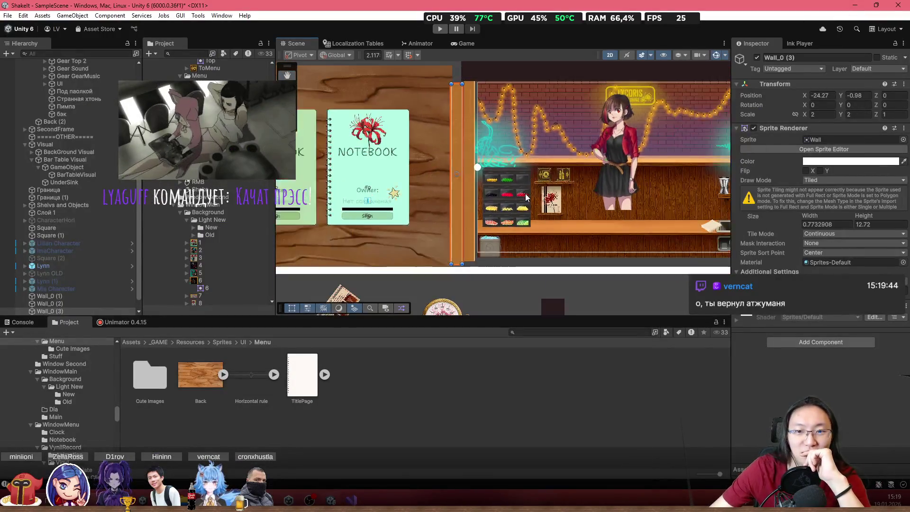
scroll(520, 193, "up", 2)
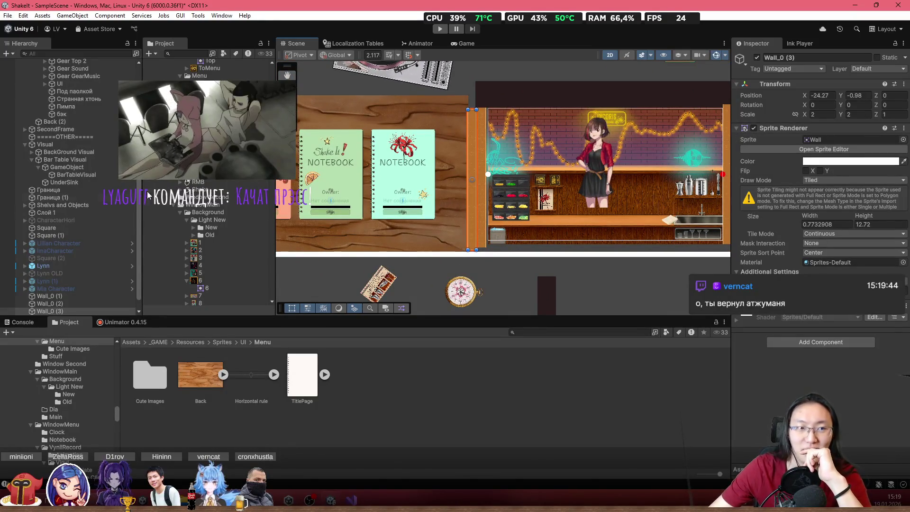
scroll(28, 191, "up", 5)
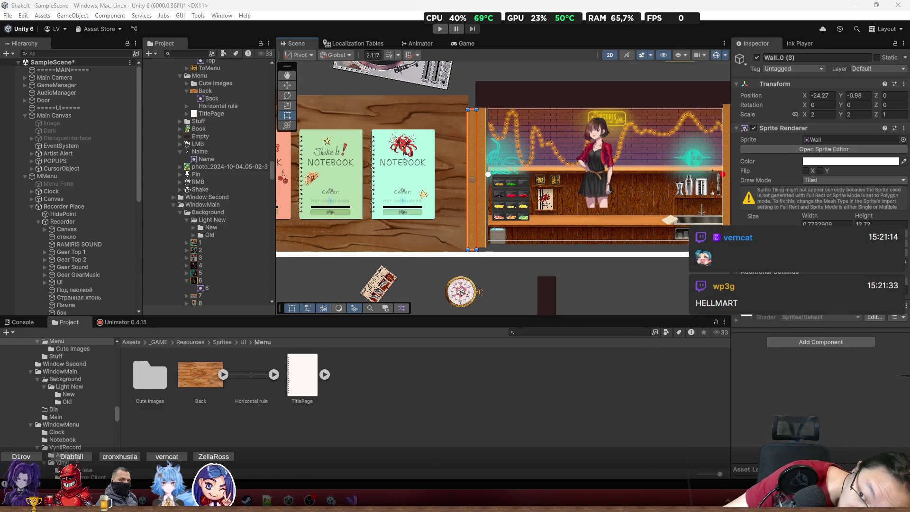
Step: Search the web for HELLMART in Chrome and browse the results
key("alt+Tab")
type("HELLMART")
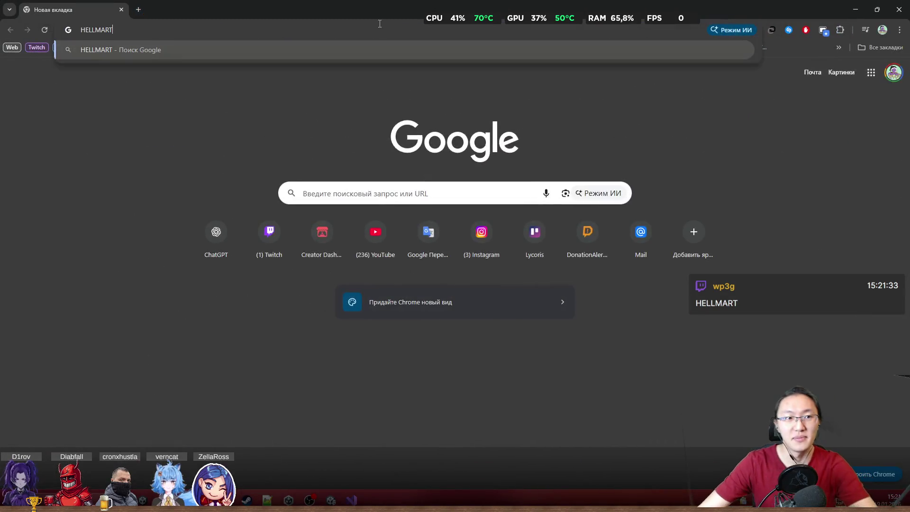
key("Return")
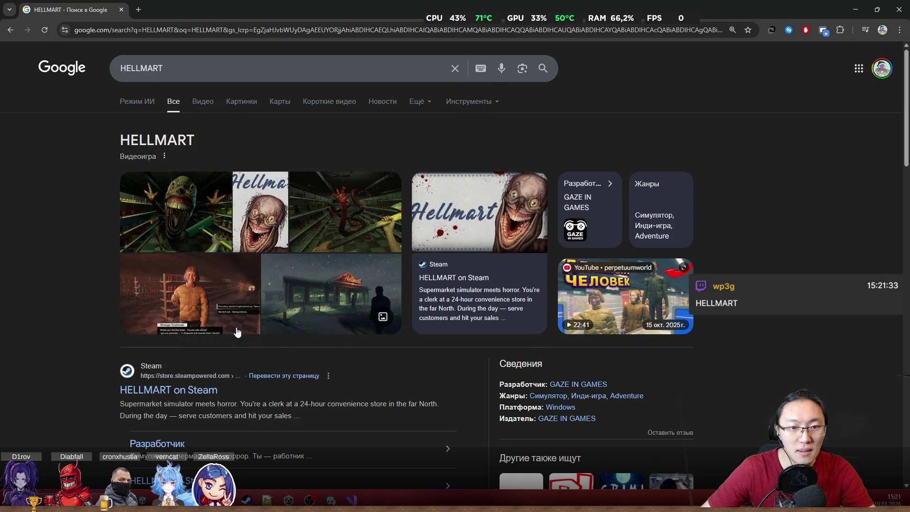
scroll(240, 327, "down", 5)
scroll(222, 171, "up", 5)
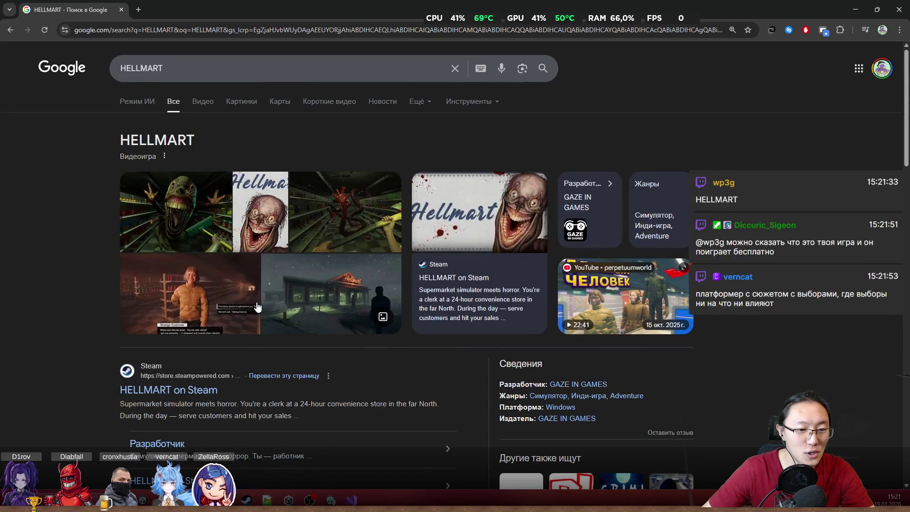
scroll(256, 307, "down", 2)
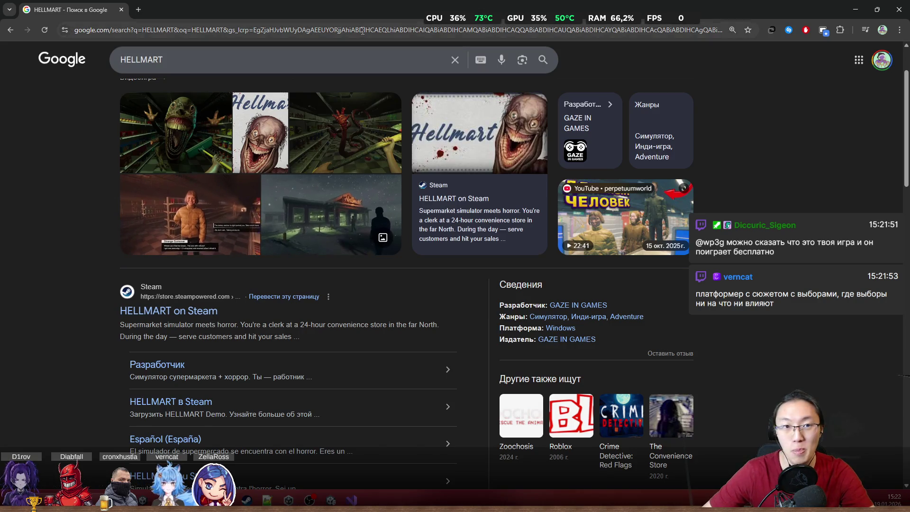
Step: On the HELLMART Steam page, pause the trailer, restore the browser down, and return to Unity
key("super+Down")
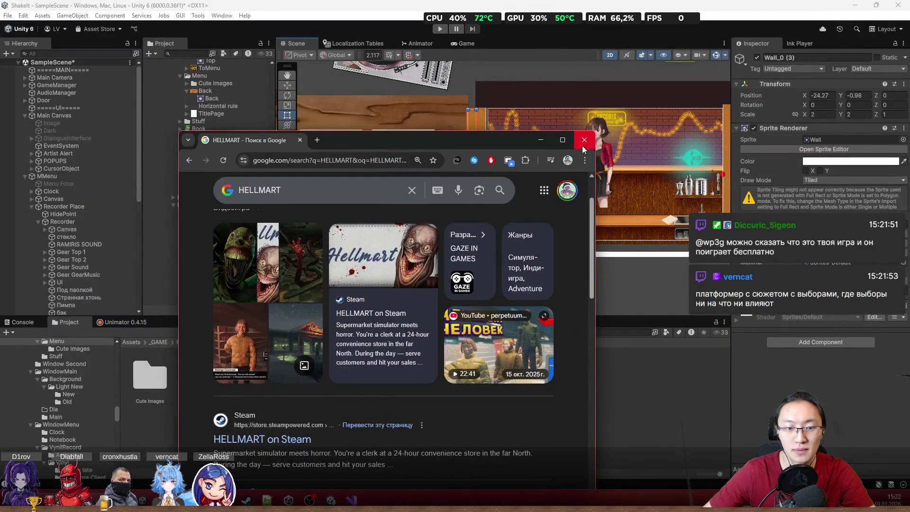
double_click(425, 139)
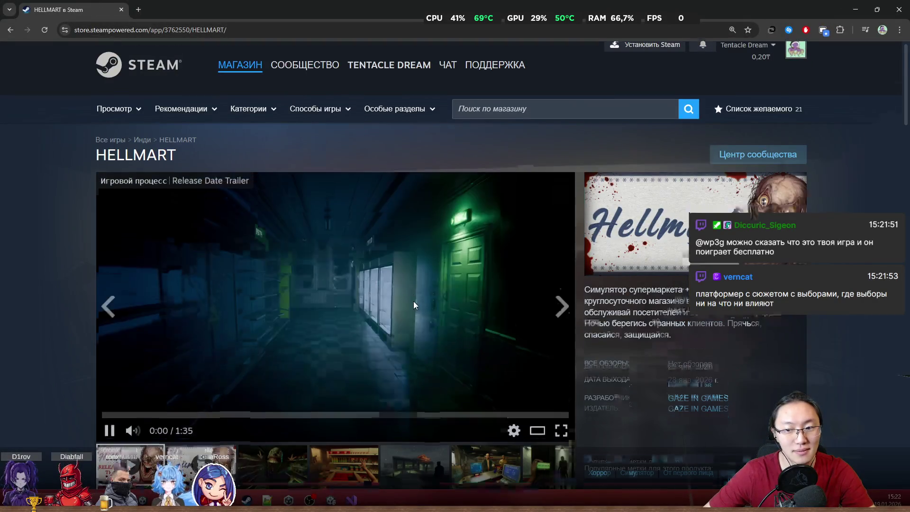
scroll(413, 305, "down", 3)
left_click(312, 164)
scroll(312, 164, "down", 5)
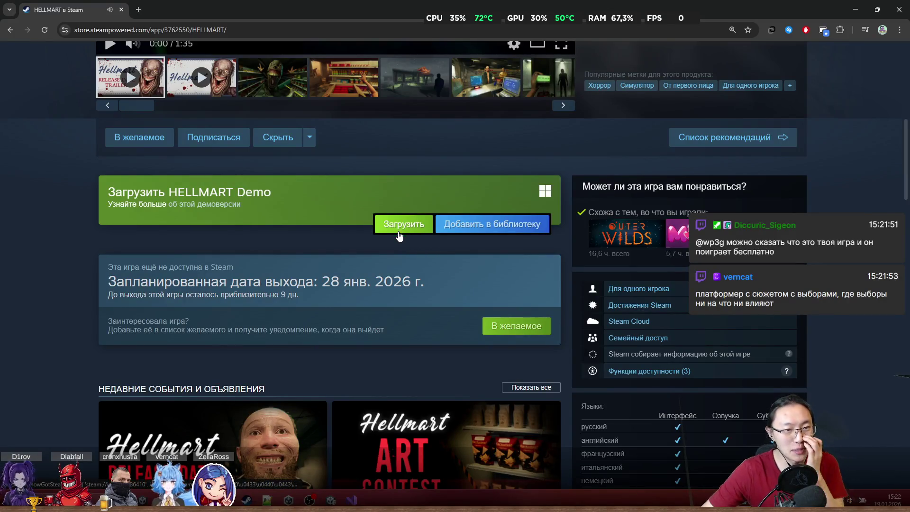
scroll(399, 235, "up", 5)
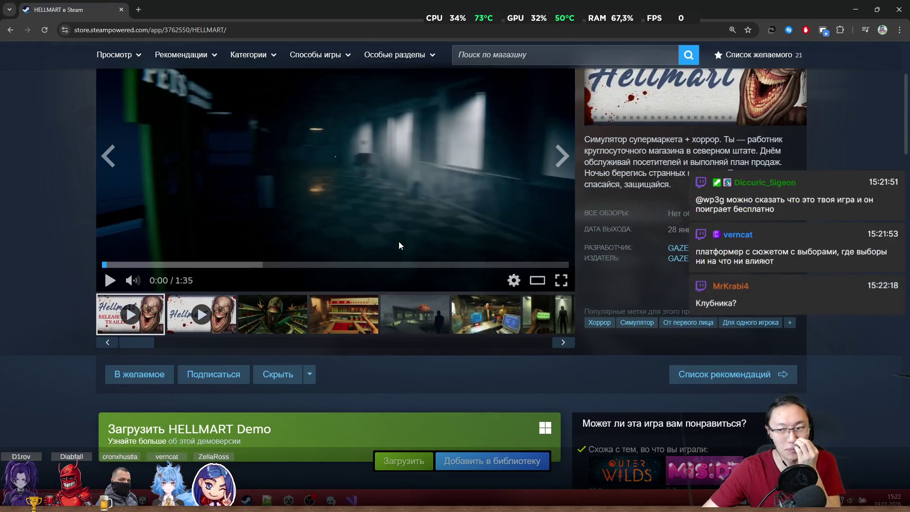
key("super+Down")
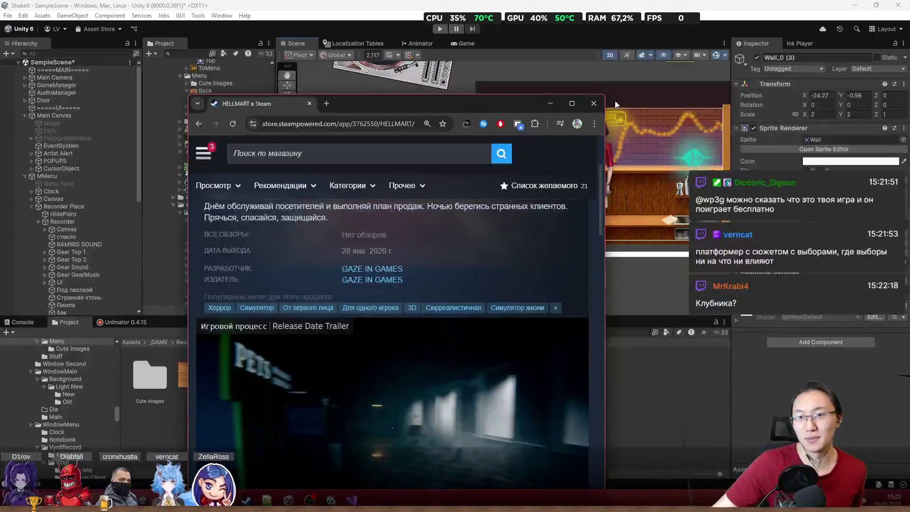
left_click(604, 105)
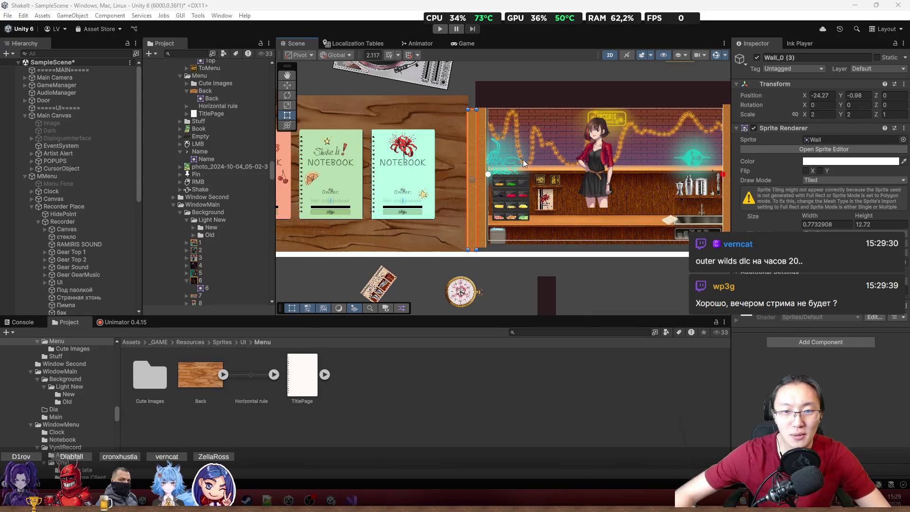
Step: Select GameManager in the Hierarchy to show its settings in the Inspector
scroll(522, 159, "up", 2)
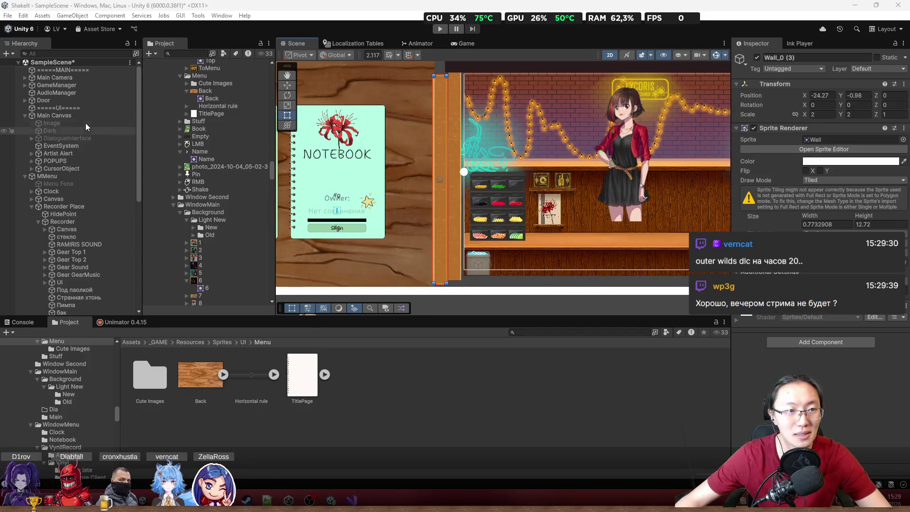
left_click(85, 86)
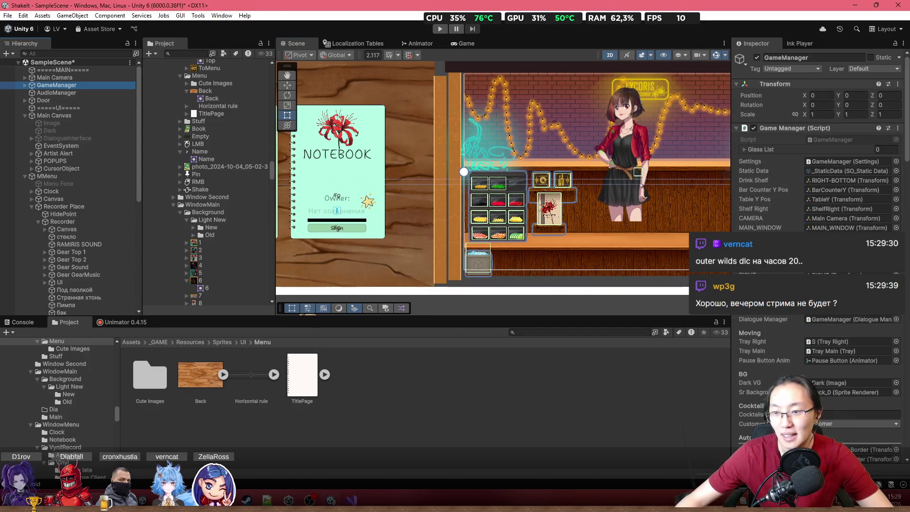
Step: Scroll the GameManager Inspector down to the AutoScaling section
scroll(820, 189, "down", 10)
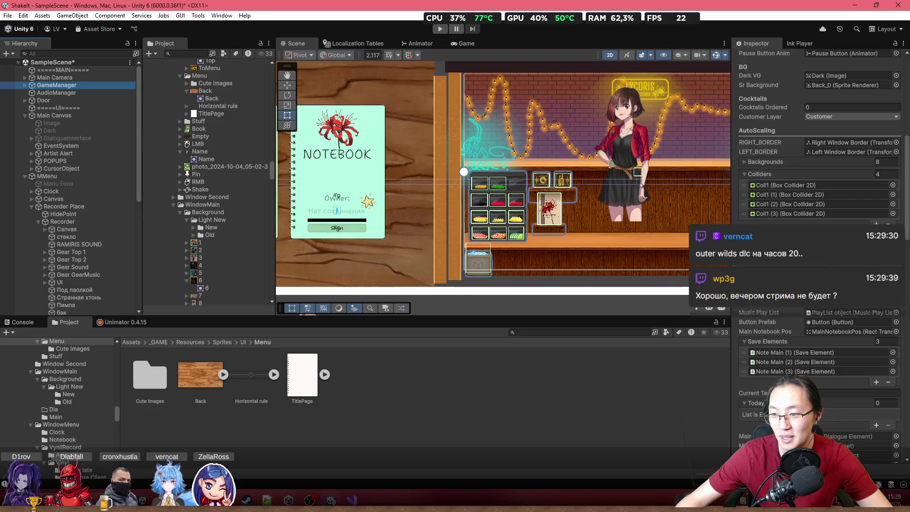
scroll(820, 190, "down", 2)
scroll(819, 118, "down", 5)
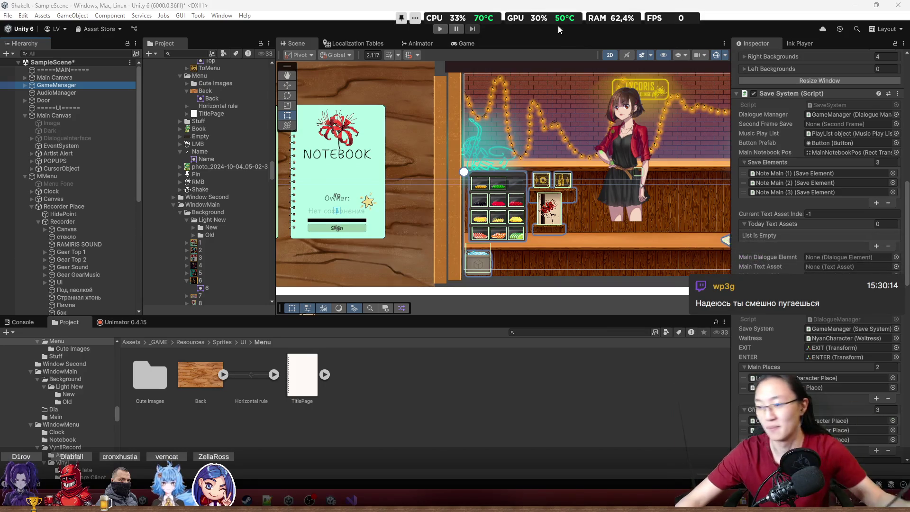
scroll(792, 265, "up", 5)
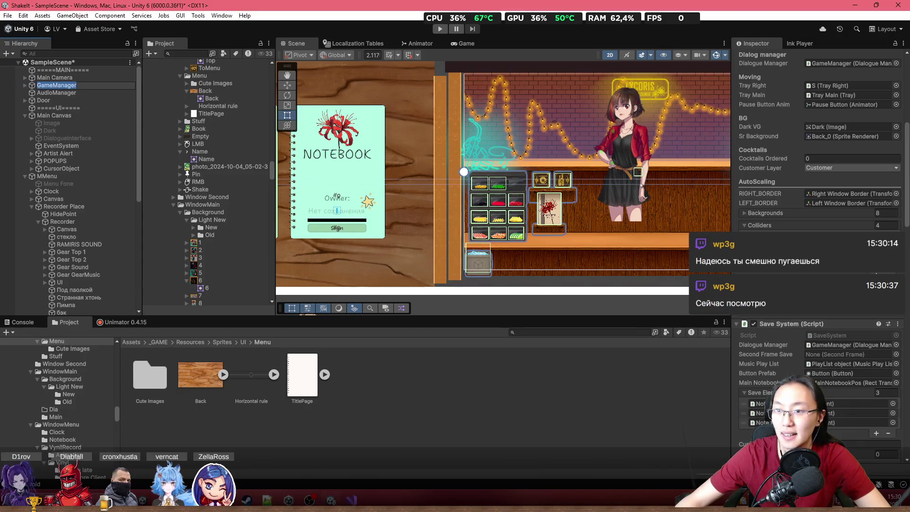
scroll(815, 190, "up", 5)
left_click_drag(426, 193, 468, 210)
scroll(815, 190, "down", 10)
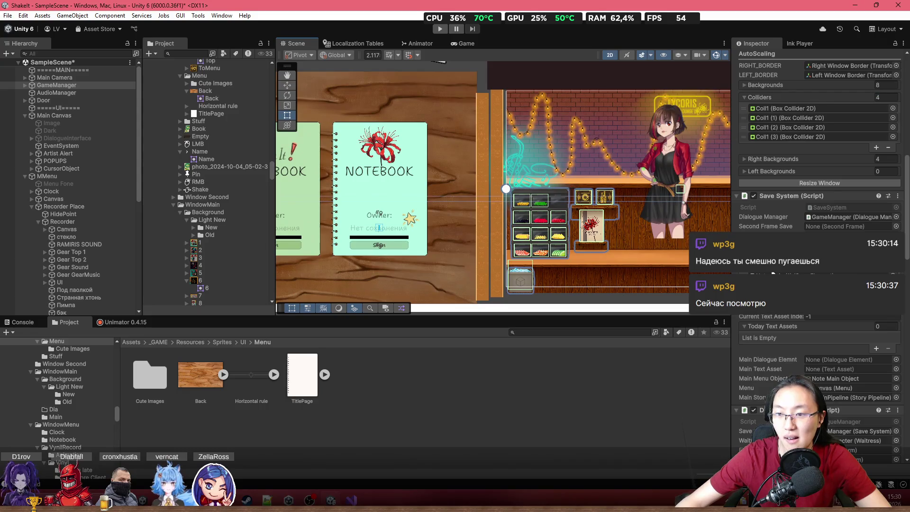
scroll(772, 273, "down", 1)
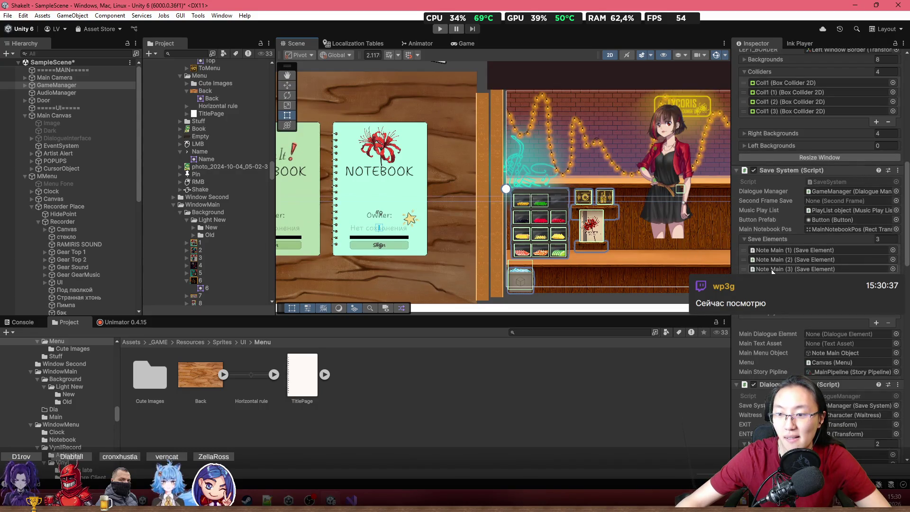
scroll(773, 273, "up", 5)
scroll(782, 321, "up", 2)
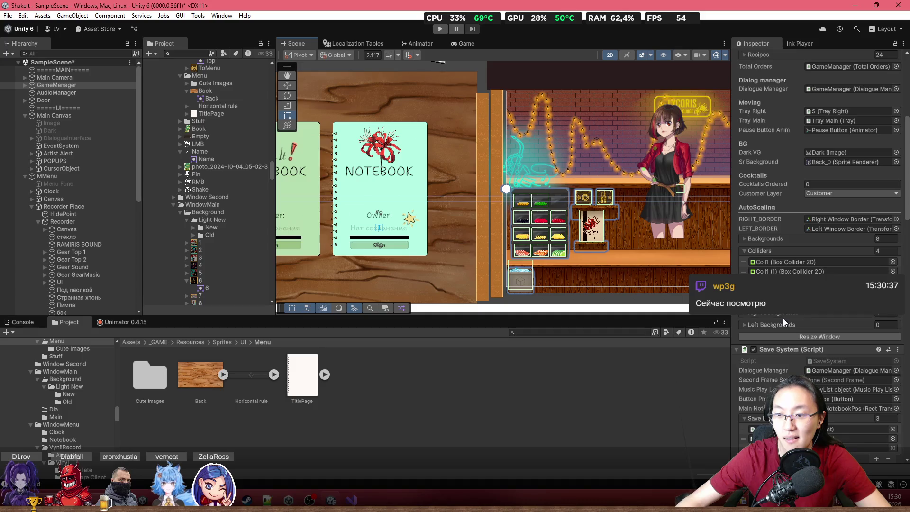
Step: Expand the empty Left Backgrounds list and pan the Scene to show both notebooks
left_click(784, 324)
left_click_drag(483, 205, 549, 216)
scroll(549, 216, "up", 1)
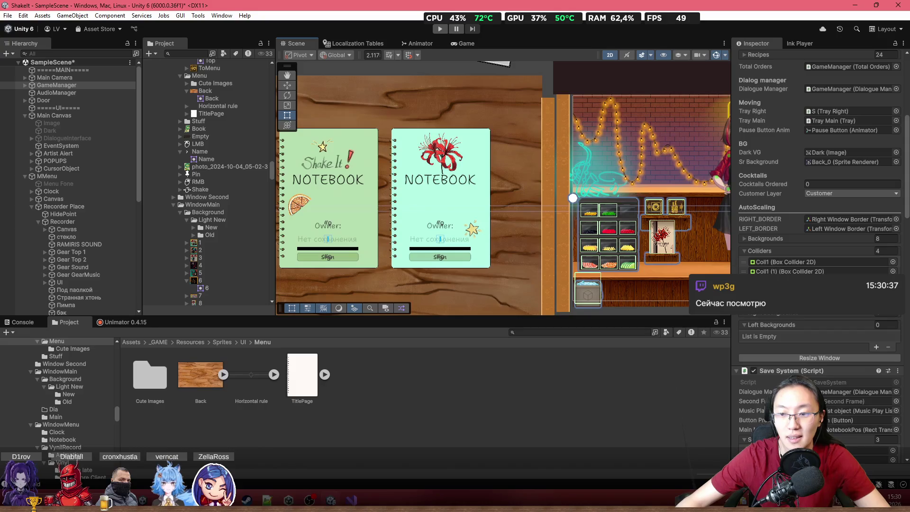
scroll(127, 301, "down", 10)
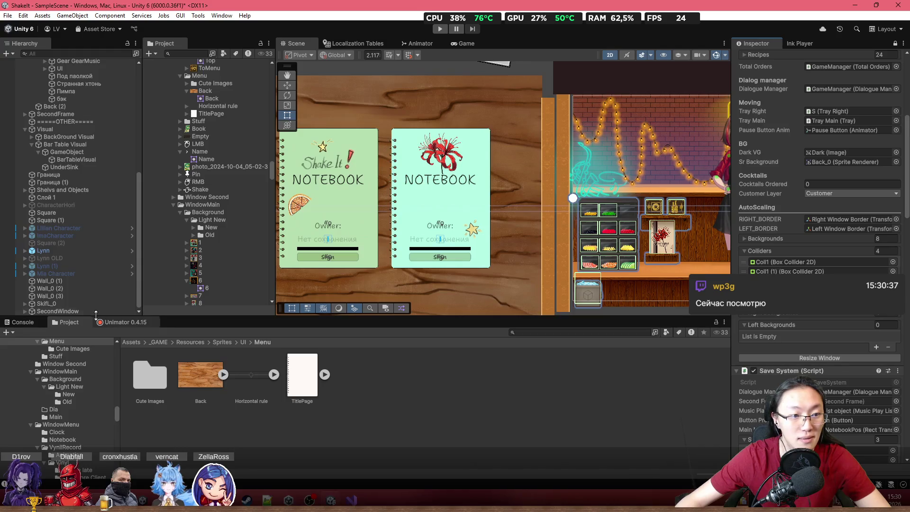
Step: Add a Left Backgrounds entry using Wall_0 (2) as its sprite renderer, marked decorative
left_click(89, 293)
left_click(90, 289)
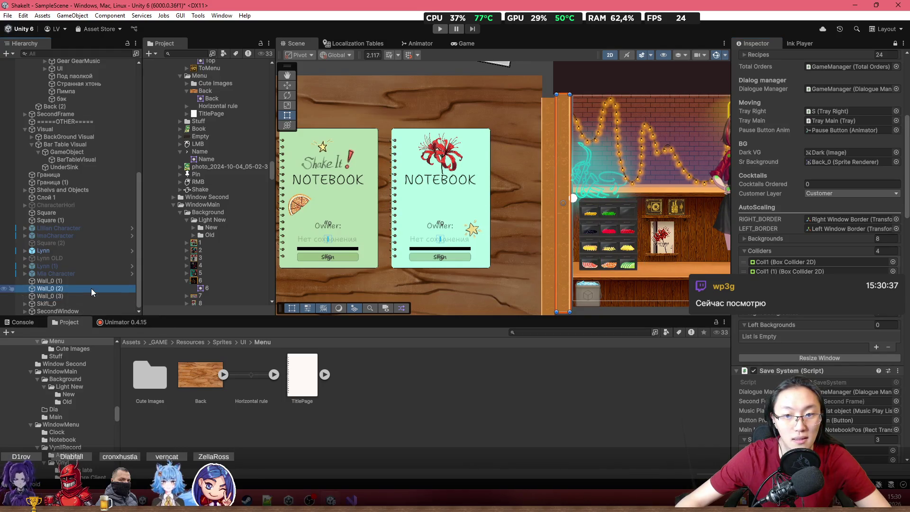
left_click_drag(91, 288, 777, 323)
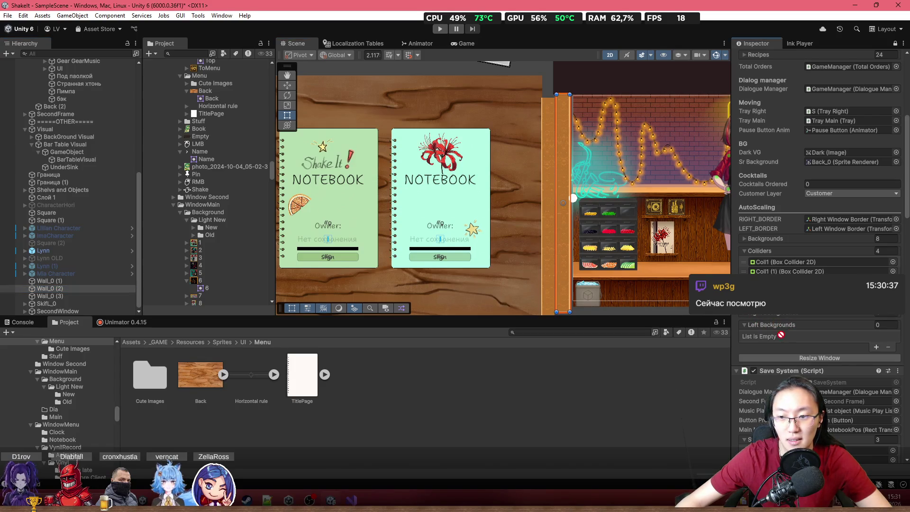
left_click(874, 347)
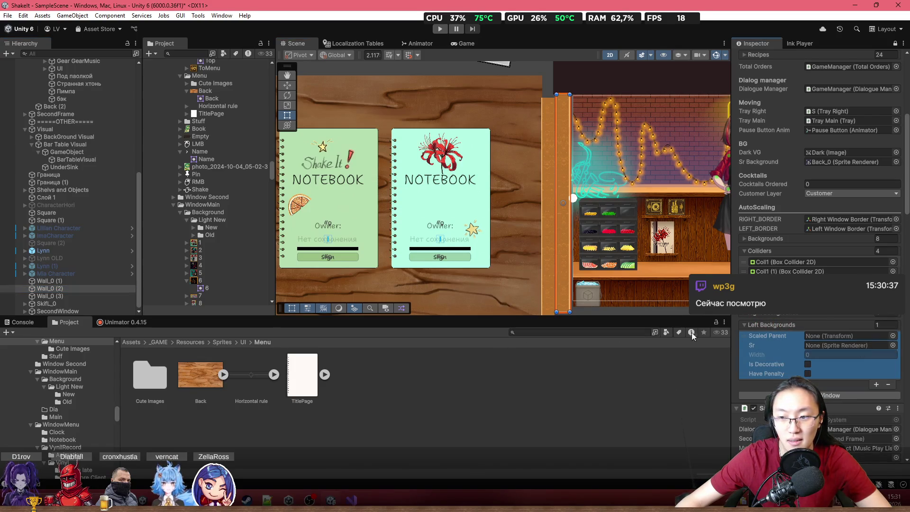
left_click_drag(68, 290, 834, 320)
left_click(808, 338)
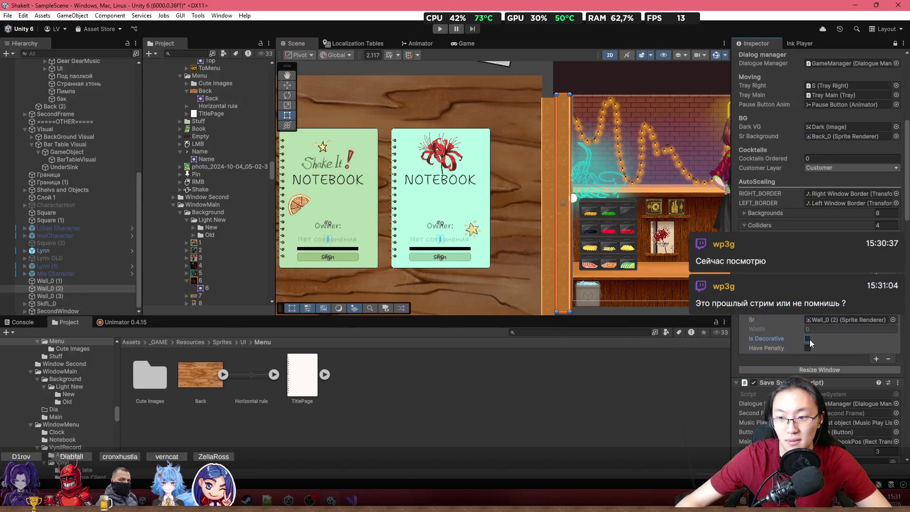
Step: Add a second Left Backgrounds entry with Wall_0 (3) in its Sr field
left_click(876, 358)
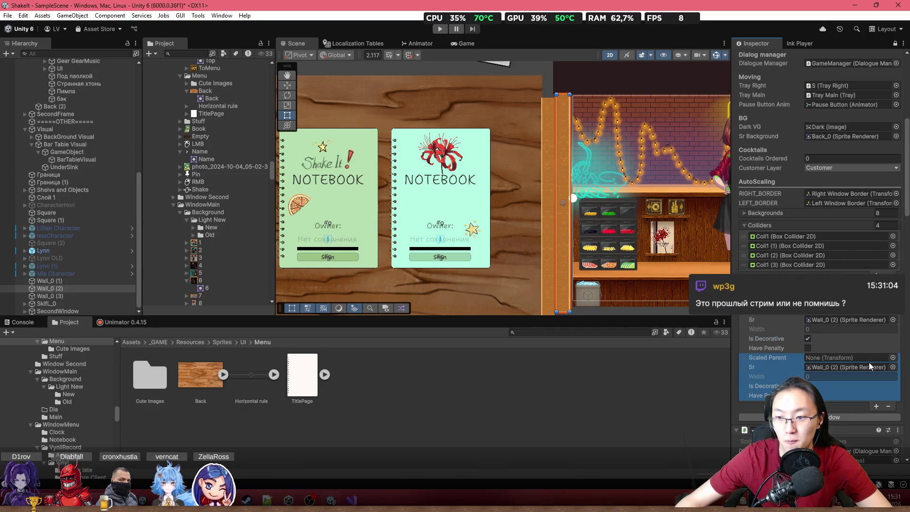
mouse_move(87, 294)
left_mouse_down()
mouse_move(69, 297)
mouse_move(839, 372)
left_mouse_up()
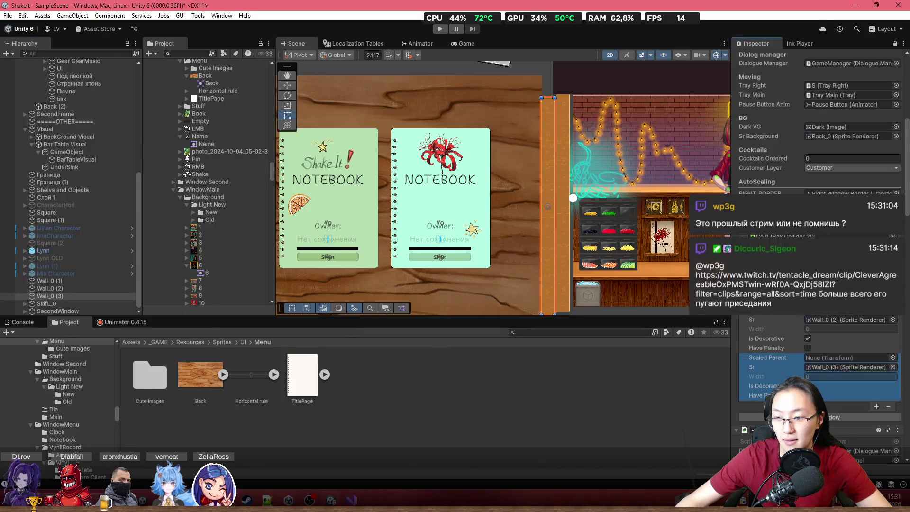
scroll(838, 372, "down", 2)
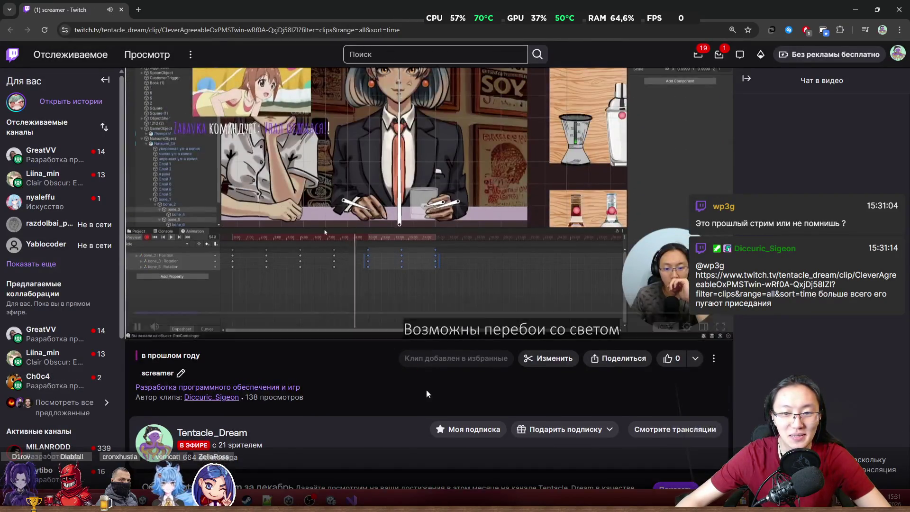
scroll(419, 377, "up", 2)
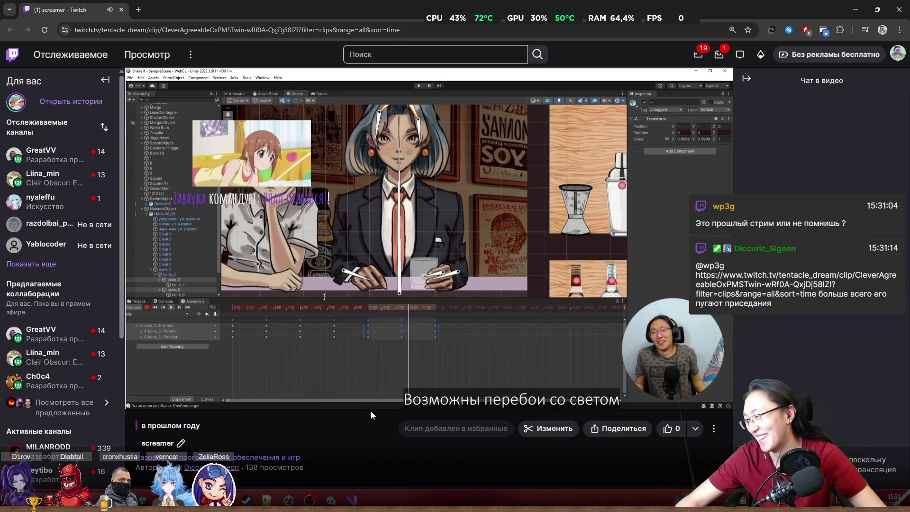
mouse_move(274, 389)
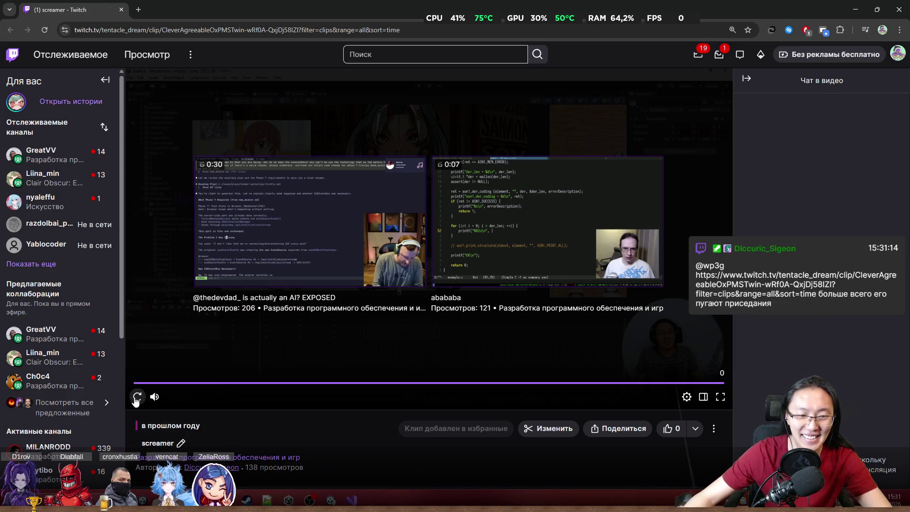
left_click(137, 397)
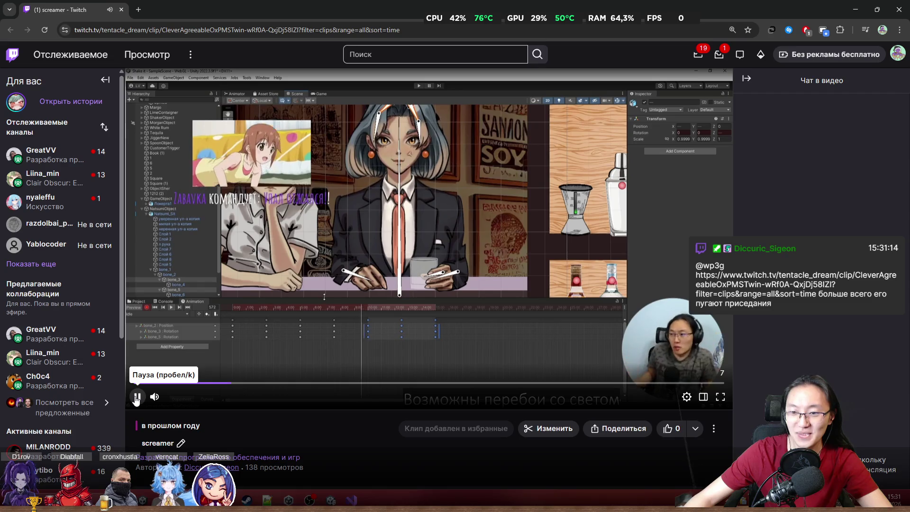
left_click(137, 397)
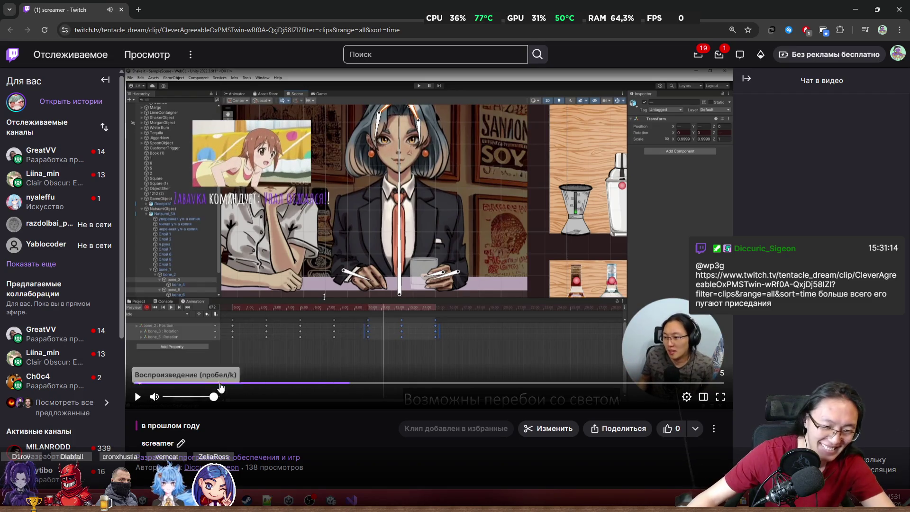
key("super+Down")
key("super+Down")
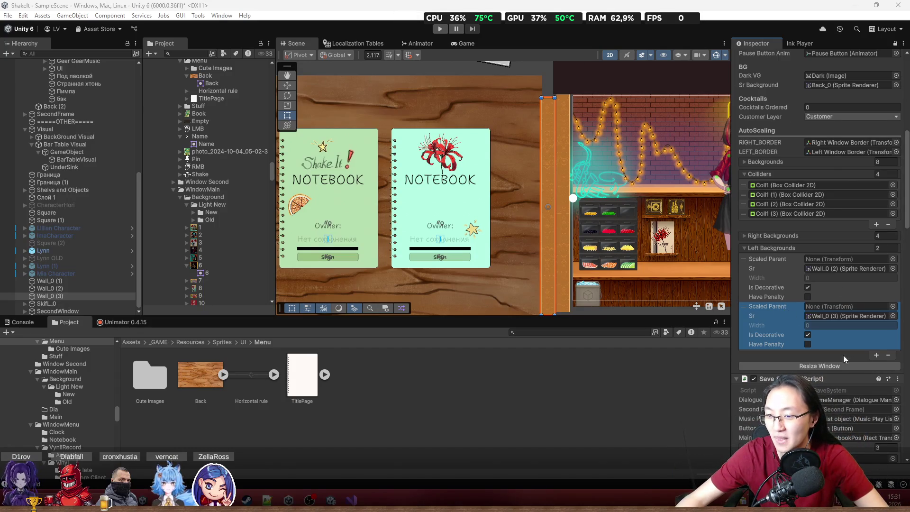
Step: Add a third Left Backgrounds entry and reset its mistaken Scaled Parent to None
left_click(876, 356)
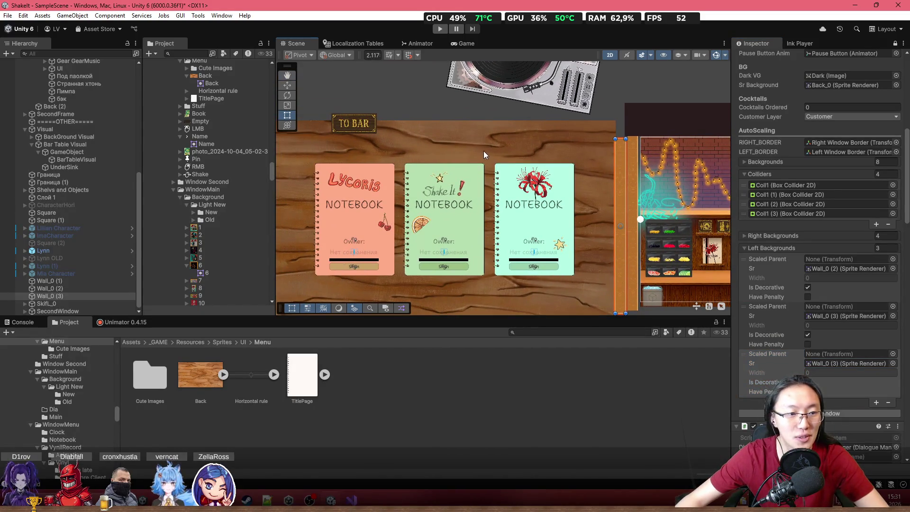
left_click(478, 140)
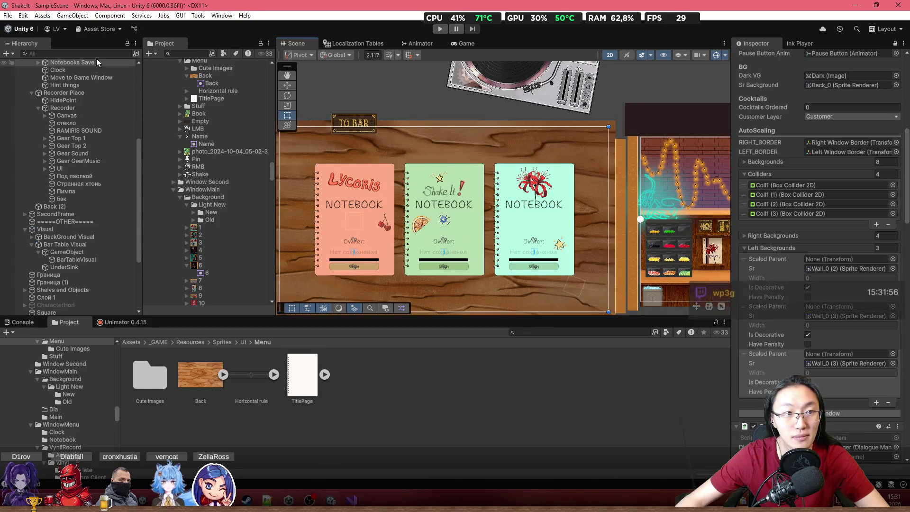
mouse_move(83, 65)
left_mouse_down()
mouse_move(427, 213)
mouse_move(834, 355)
left_mouse_up()
left_click(893, 354)
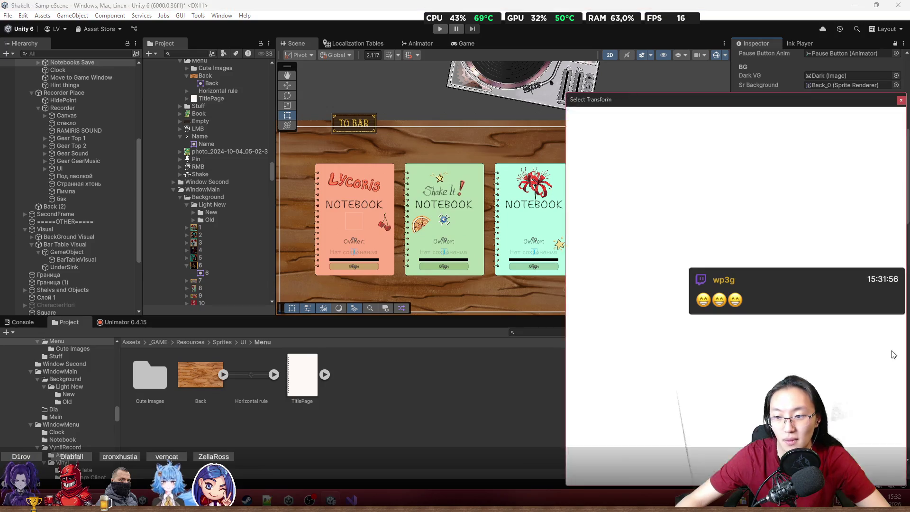
scroll(626, 190, "up", 10)
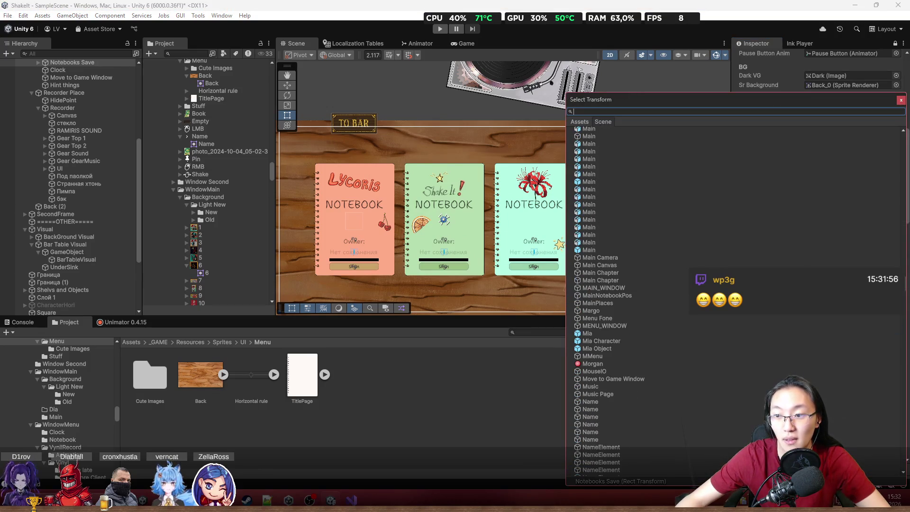
scroll(774, 190, "up", 10)
double_click(775, 129)
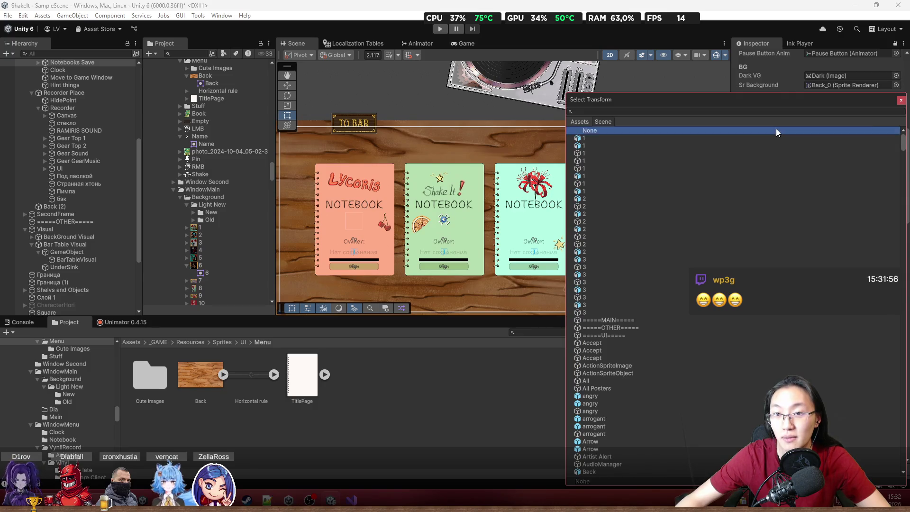
scroll(365, 222, "down", 3)
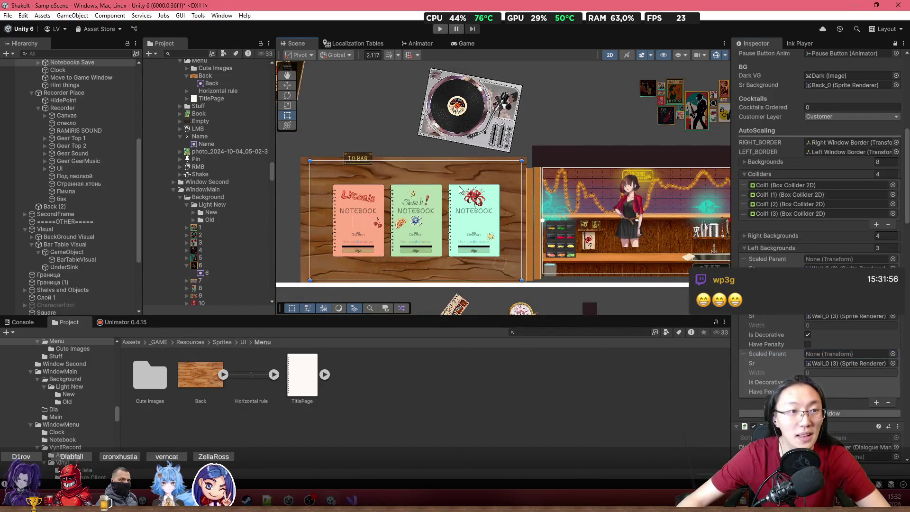
scroll(54, 177, "up", 5)
Step: Make the Back (2) board the third entry's Scaled Parent
left_click(305, 177)
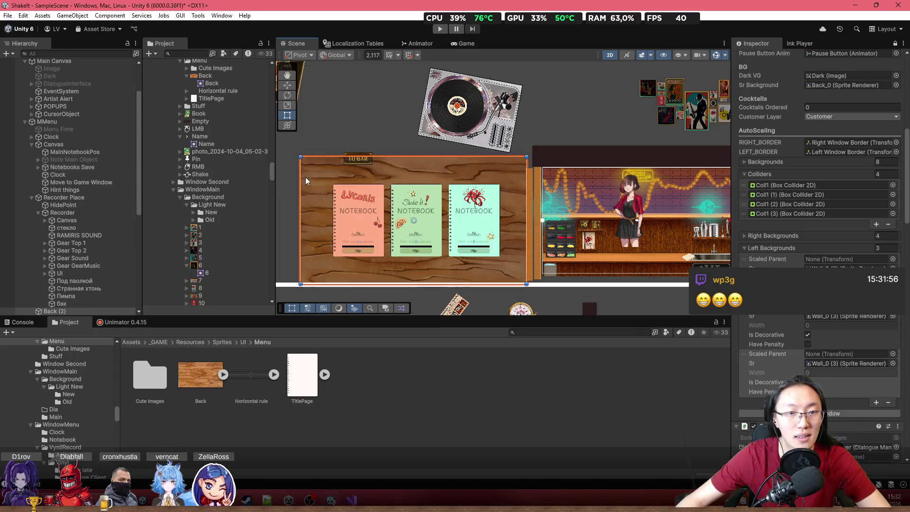
scroll(81, 234, "down", 3)
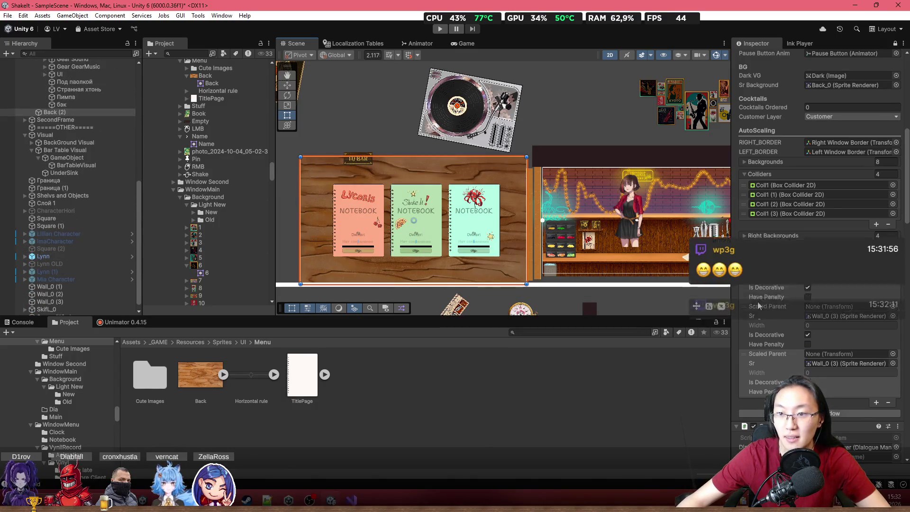
scroll(764, 303, "up", 3)
scroll(837, 209, "down", 9)
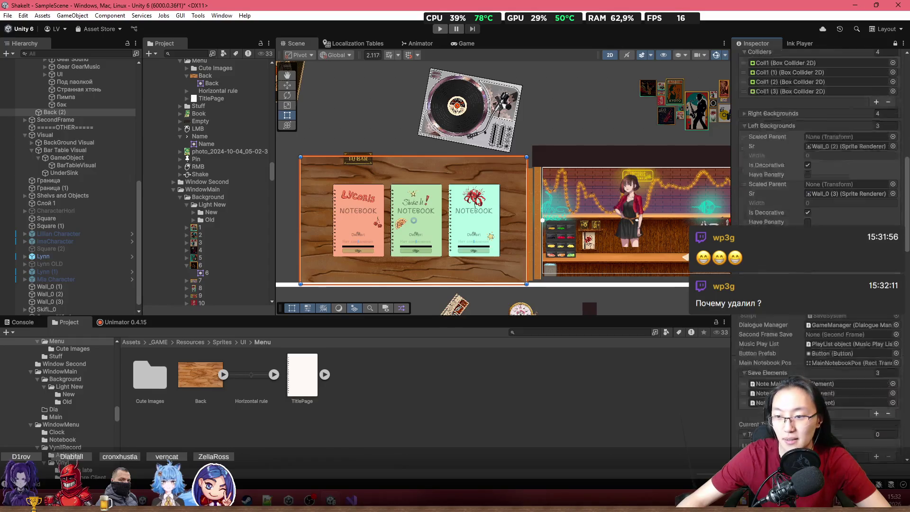
left_click_drag(583, 228, 480, 228)
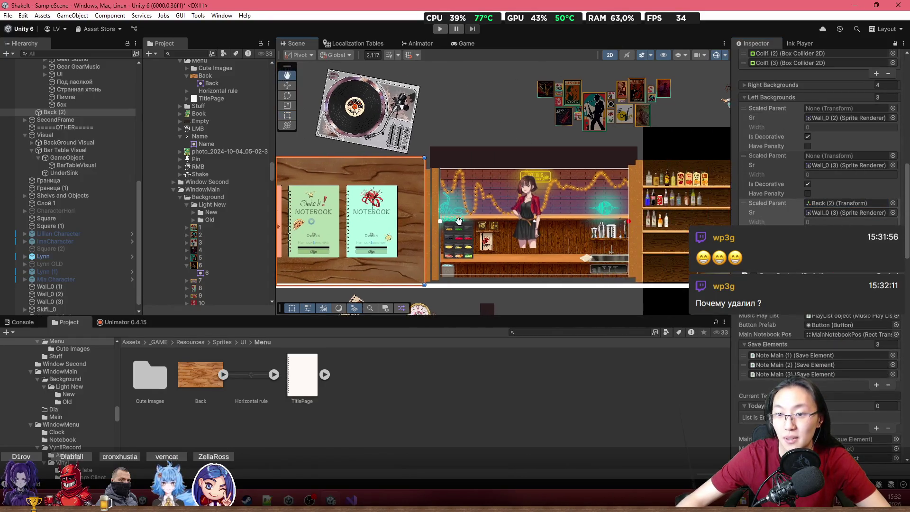
Step: Move the Wall_0 (3) strip to the board's right side and narrow it
left_click_drag(373, 235, 493, 217)
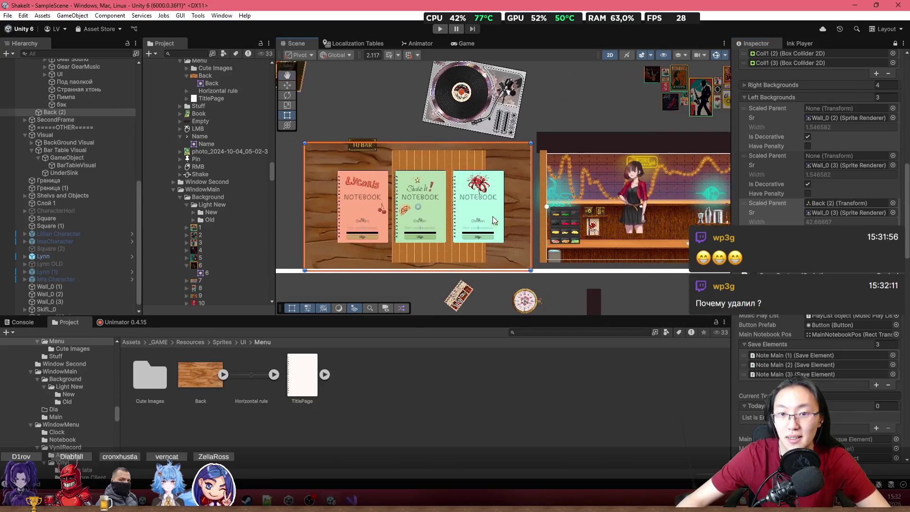
scroll(440, 178, "up", 2)
left_click_drag(556, 211, 579, 189)
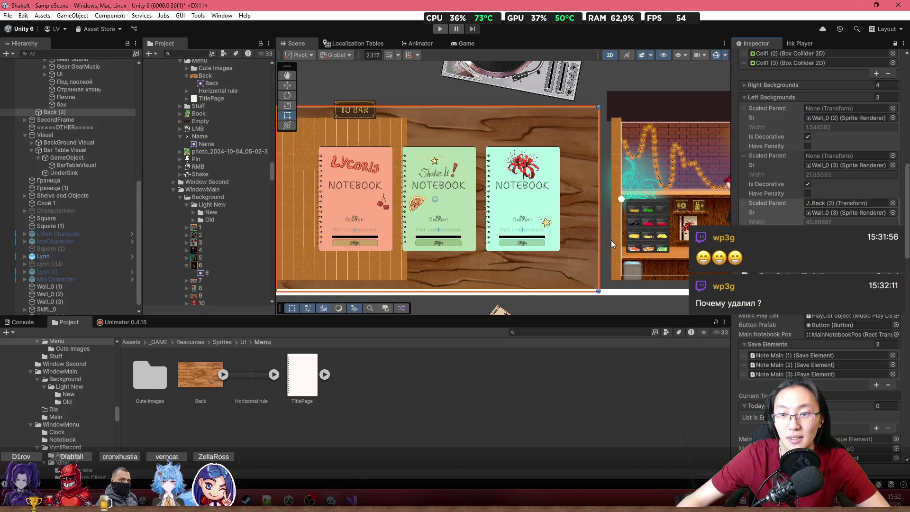
left_click(334, 132)
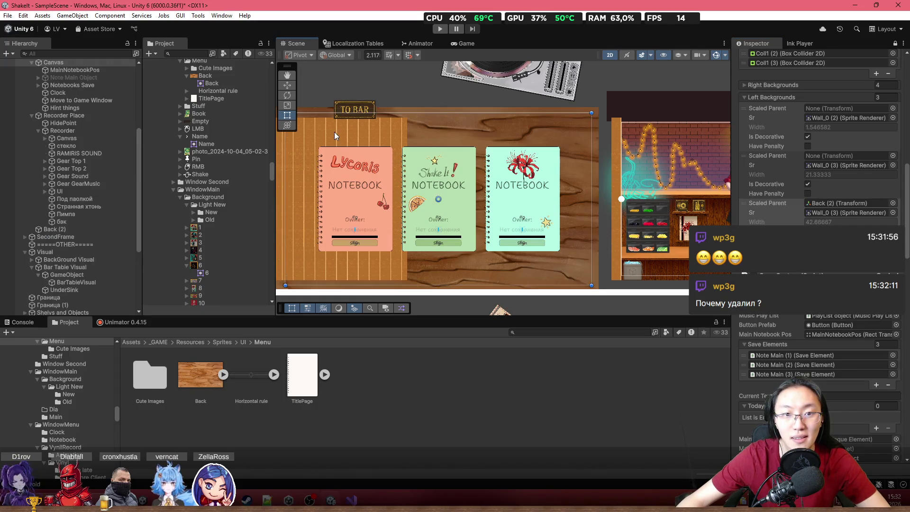
left_click(334, 132)
left_click_drag(334, 131, 542, 133)
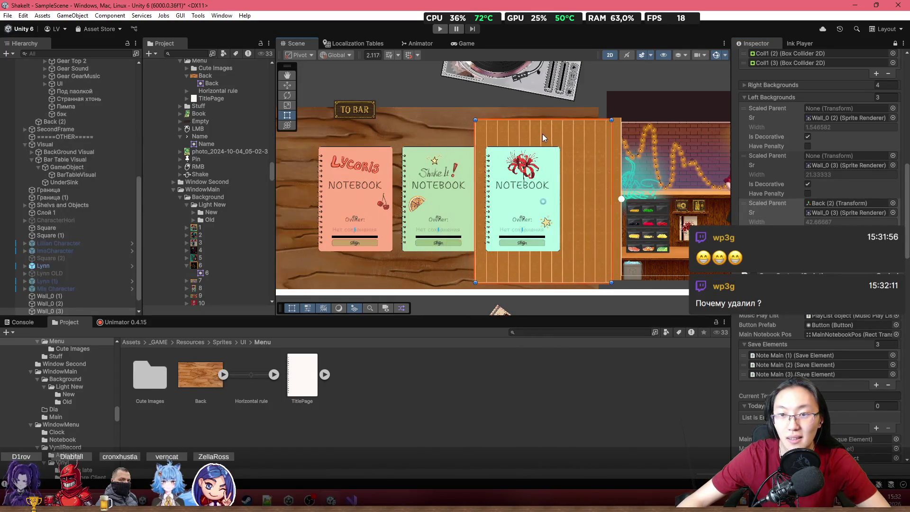
scroll(630, 177, "up", 3)
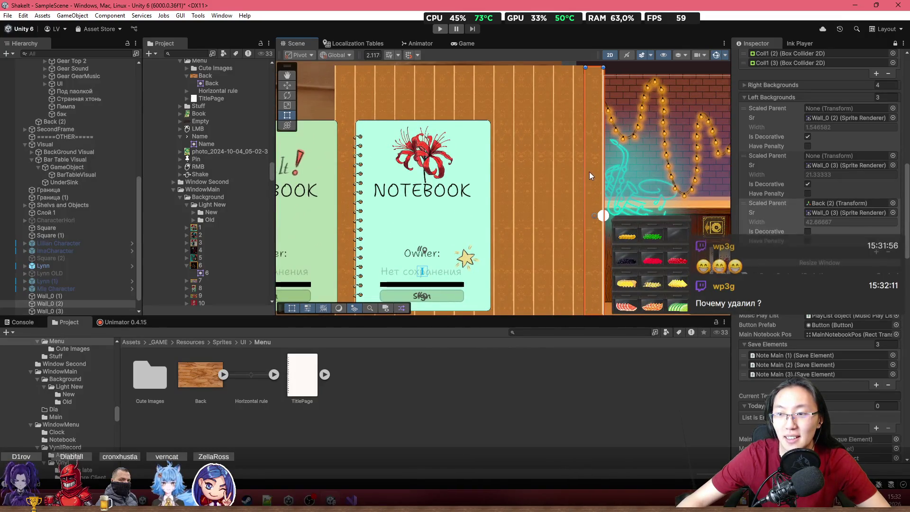
left_click(361, 94)
left_click(340, 100)
mouse_move(340, 102)
left_mouse_down()
mouse_move(567, 129)
mouse_move(561, 134)
left_mouse_up()
Step: Copy Wall_0 (2)'s 0.7732908 sprite width into Wall_0 (3)'s Width
left_click(592, 135)
scroll(817, 199, "up", 5)
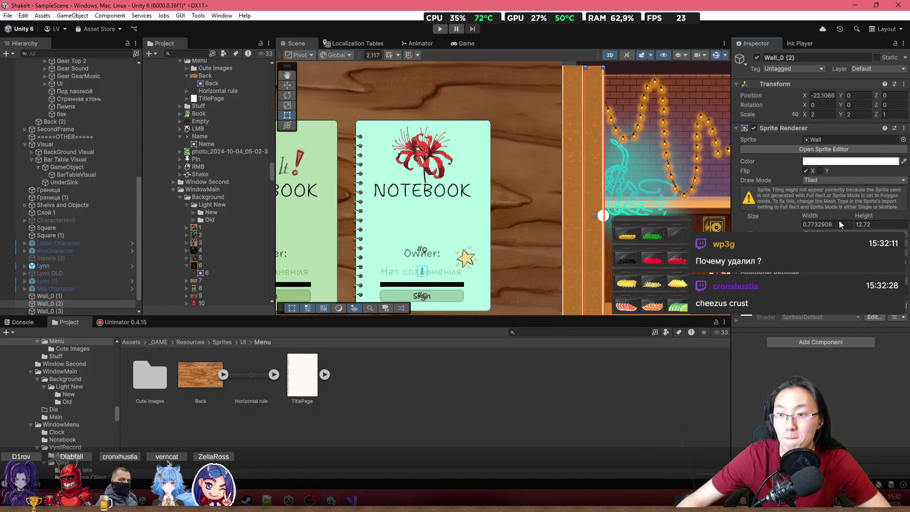
left_click(832, 225)
left_click(577, 194)
left_click(841, 224)
type("0.7732908")
key("Return")
scroll(568, 228, "down", 2)
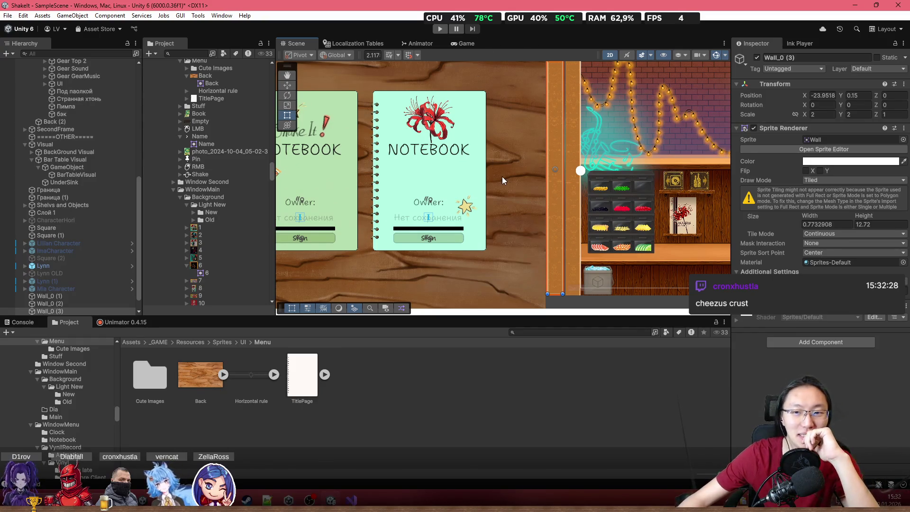
scroll(571, 232, "up", 2)
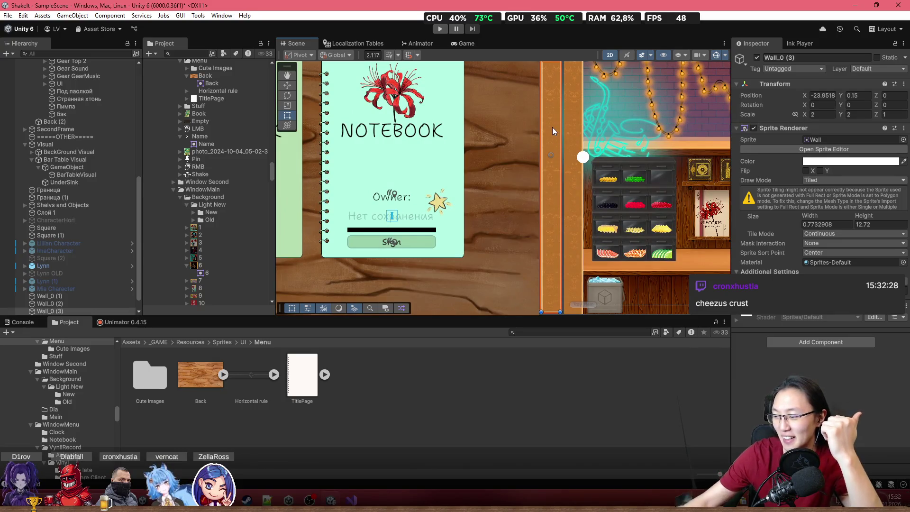
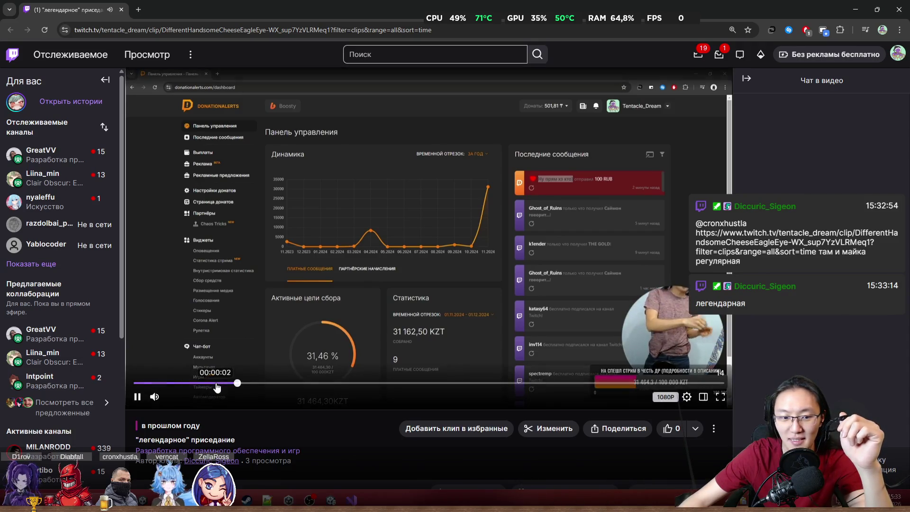
Step: Pause the «легендарное» приседание Twitch clip and un-maximize the browser so Unity is visible
mouse_move(218, 402)
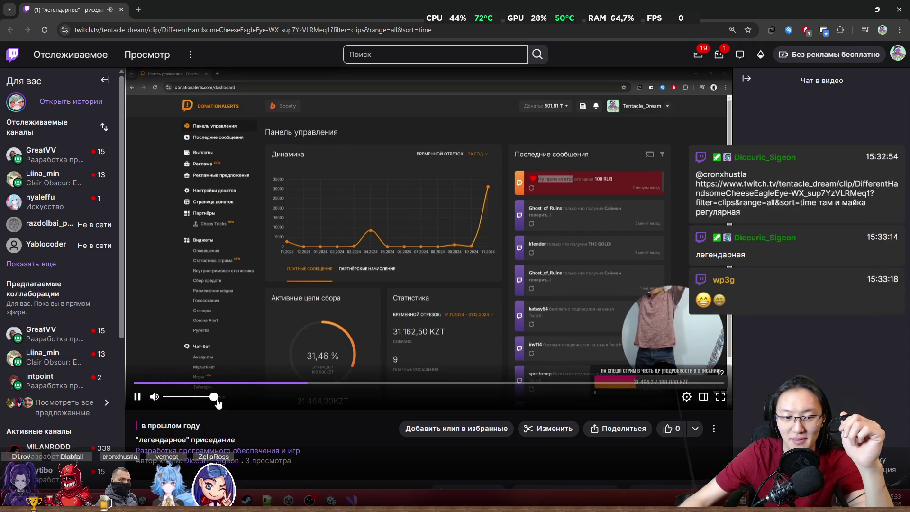
mouse_move(689, 378)
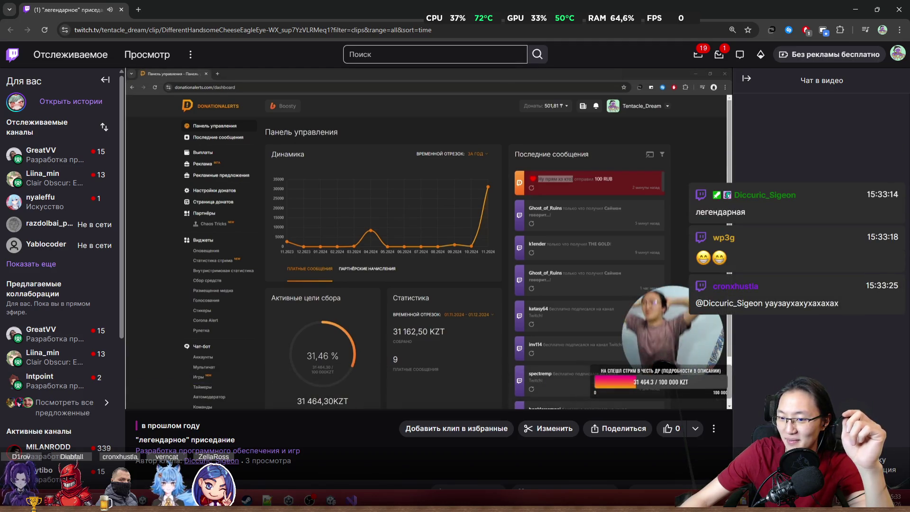
mouse_move(675, 329)
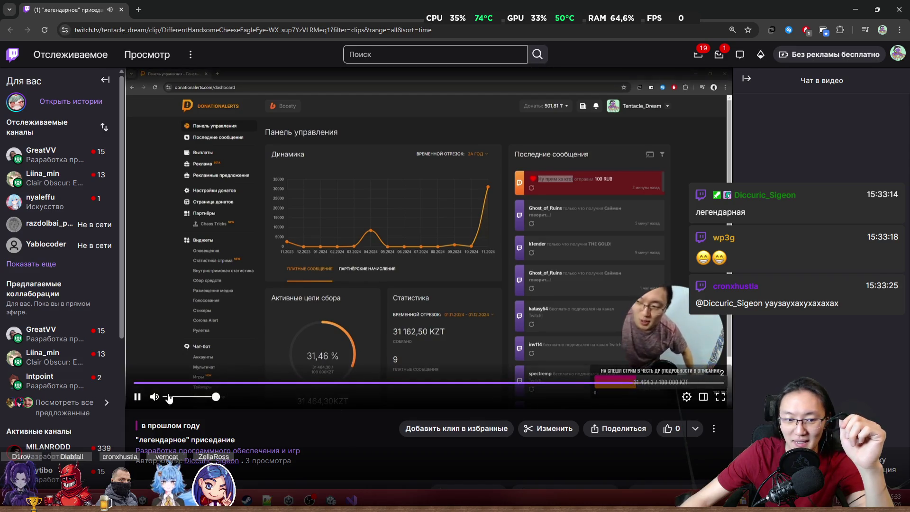
left_click(138, 397)
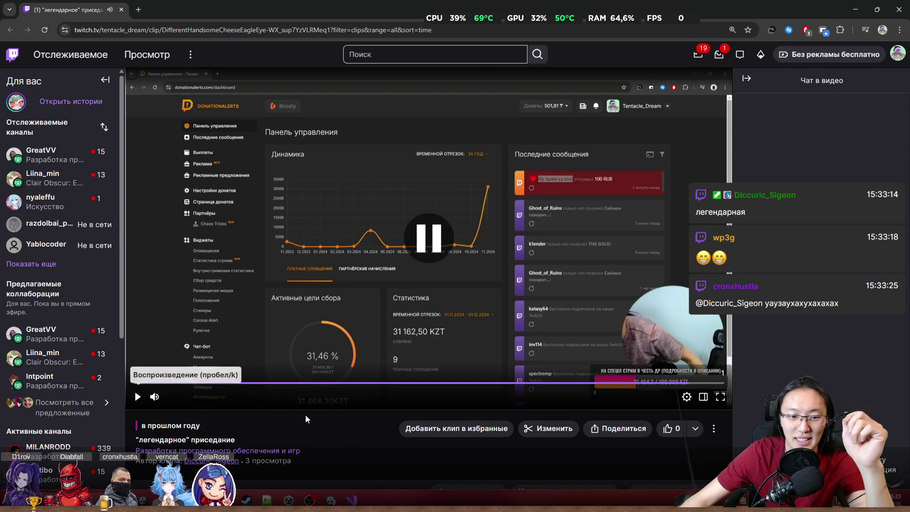
scroll(360, 291, "down", 6)
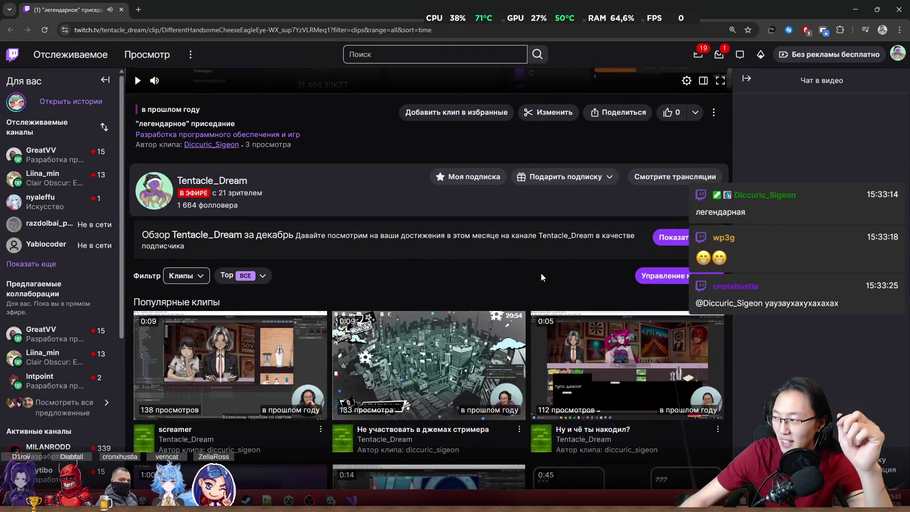
double_click(252, 4)
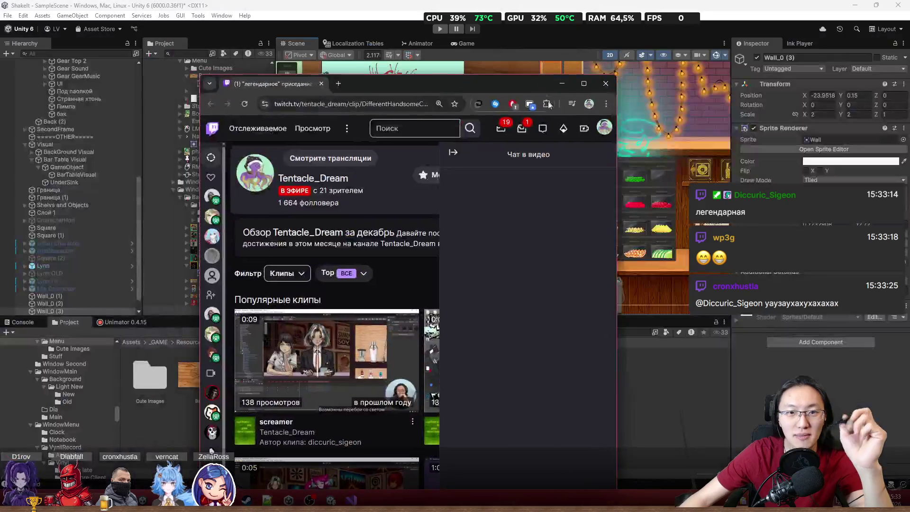
Step: Close the Twitch browser window and scroll through the Unity editor panels
left_click(605, 84)
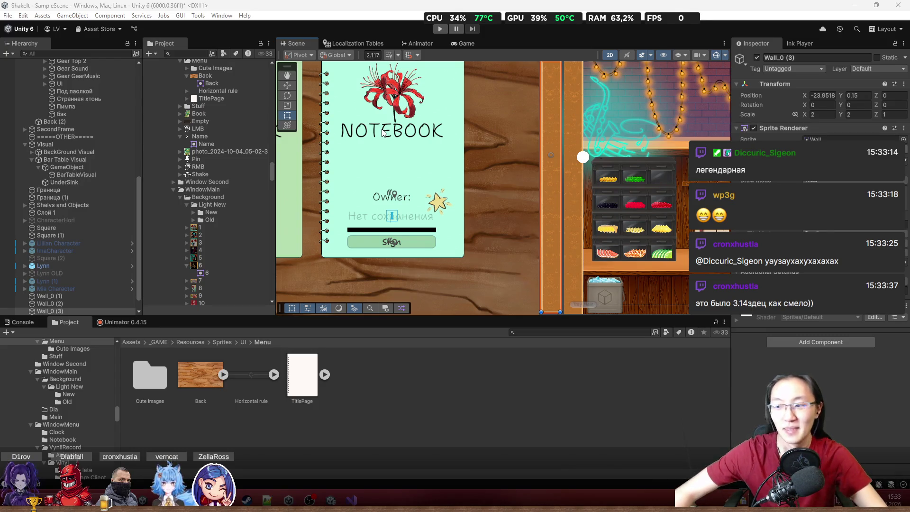
scroll(593, 201, "down", 5)
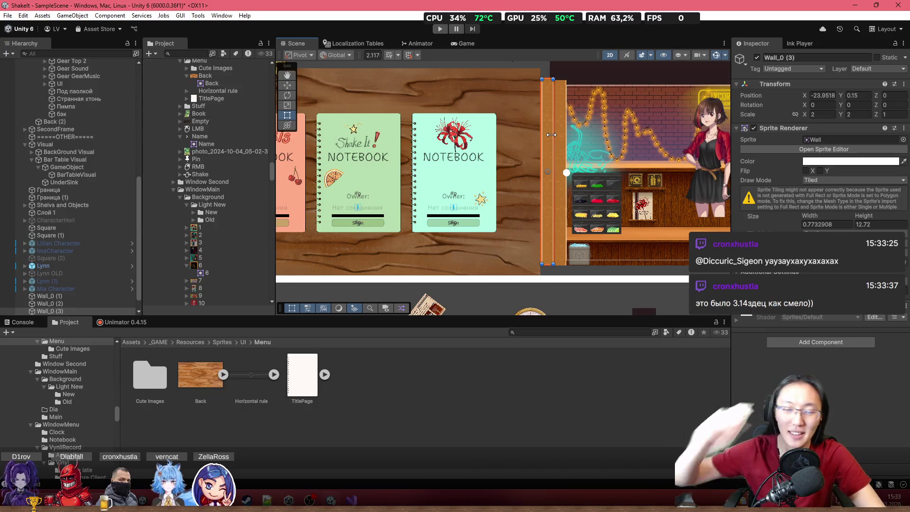
scroll(527, 190, "down", 3)
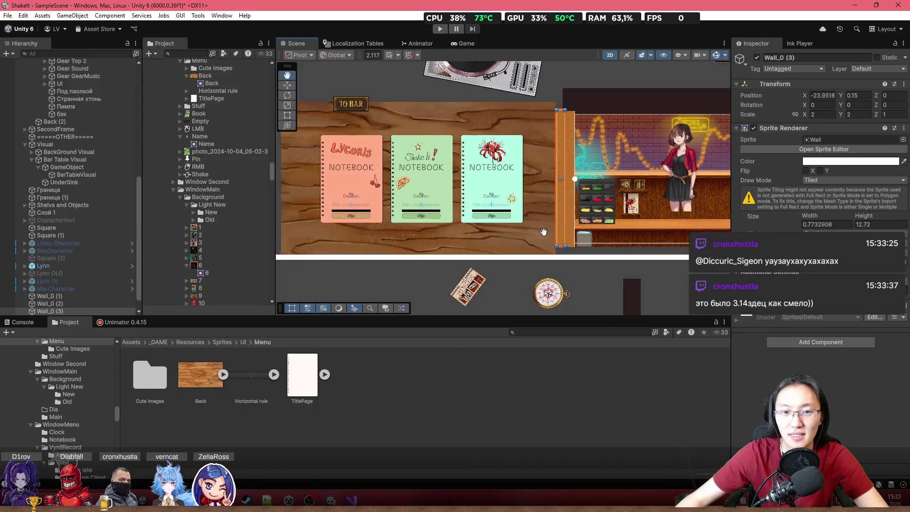
scroll(638, 226, "right", 3)
scroll(675, 257, "right", 3)
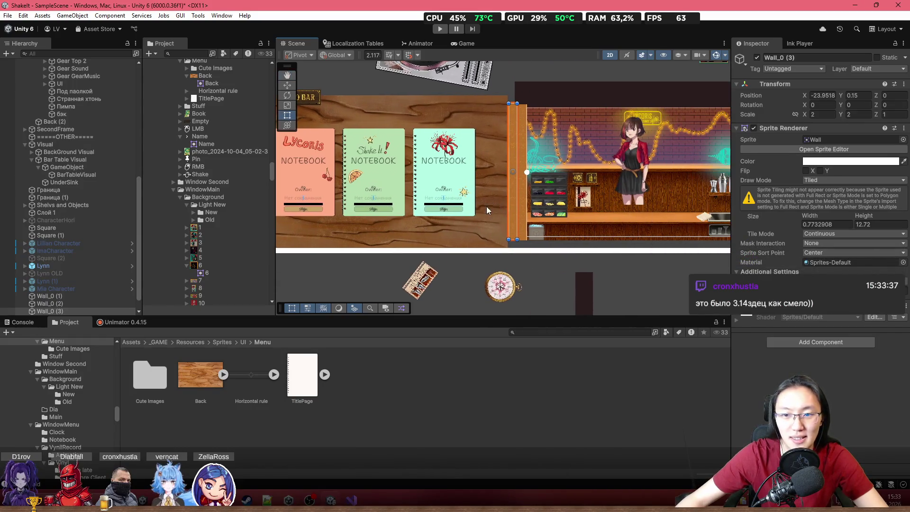
scroll(65, 245, "up", 10)
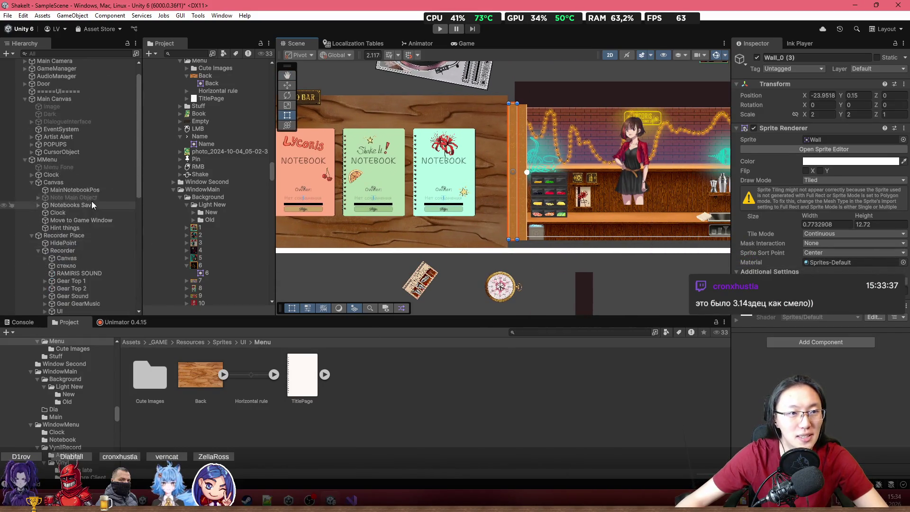
Step: Select GameManager and tick Is Decorative on the second Left Backgrounds entry, Wall_0 (3)
left_click(56, 84)
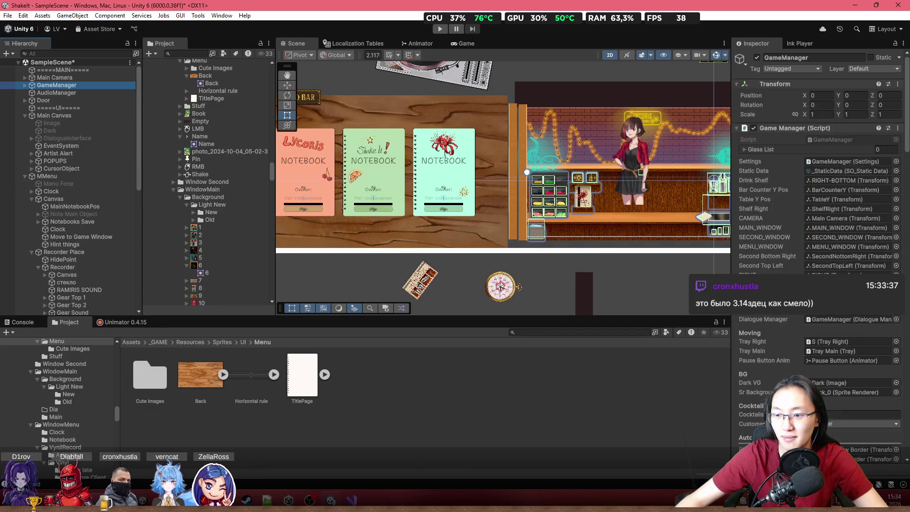
scroll(826, 268, "down", 8)
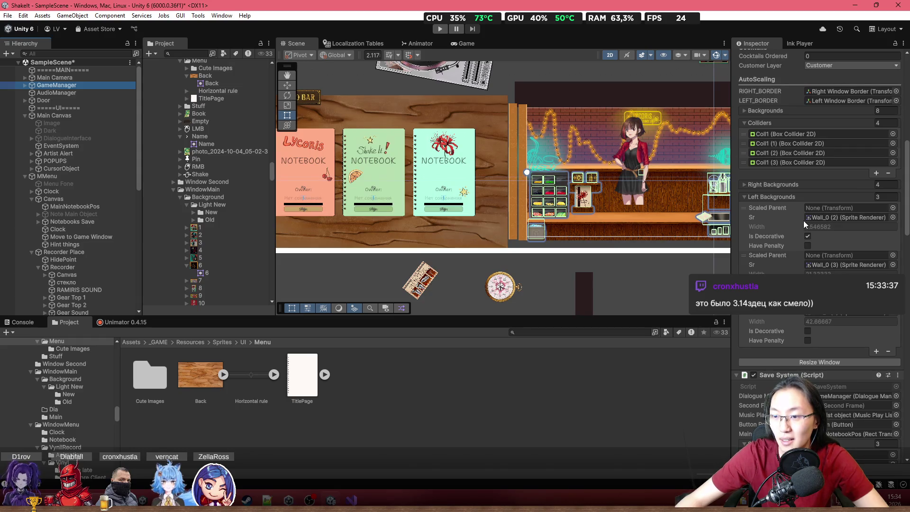
left_click(840, 215)
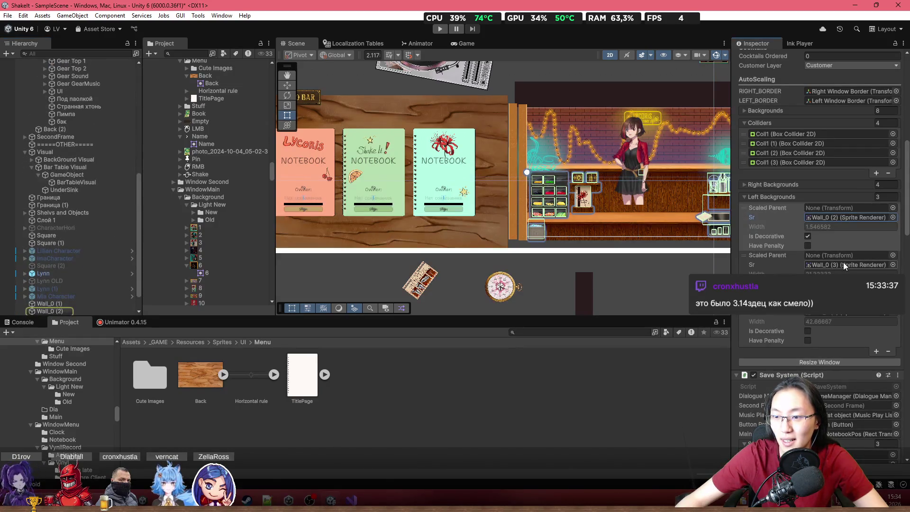
left_click(843, 263)
left_click(807, 284)
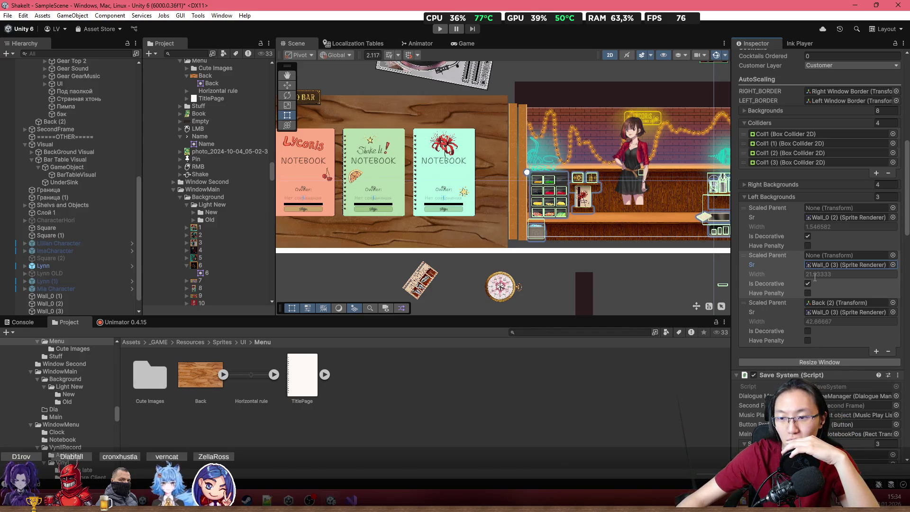
key("alt+Tab")
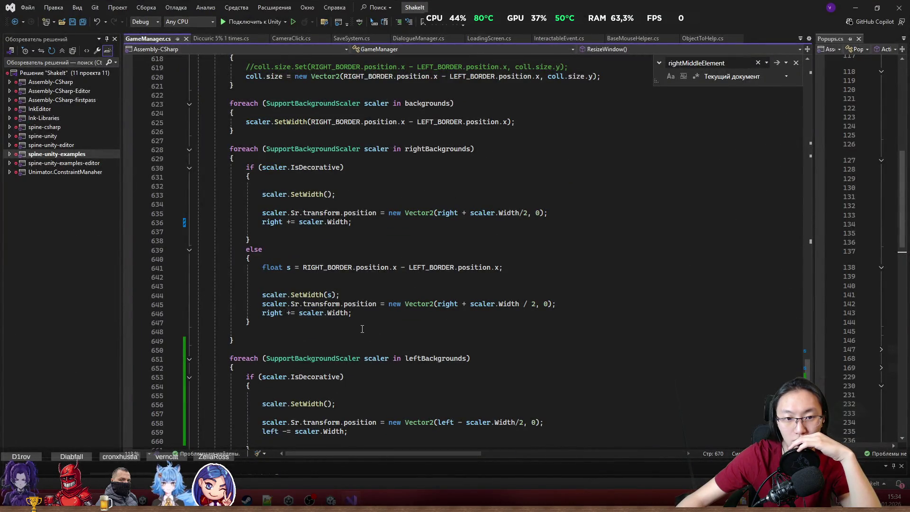
Step: Scroll GameManager.cs to the leftBackgrounds loop and place the caret at line 656's SetWidth() call
scroll(362, 328, "down", 4)
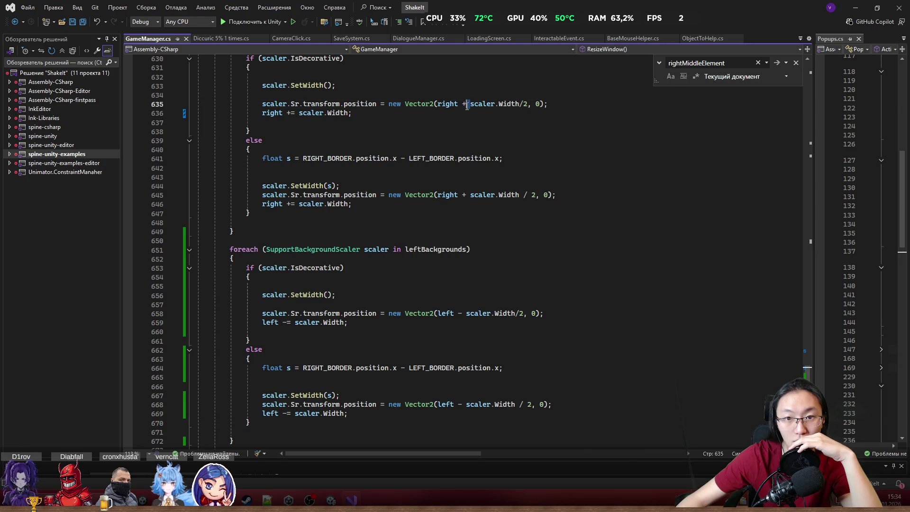
left_click(471, 292)
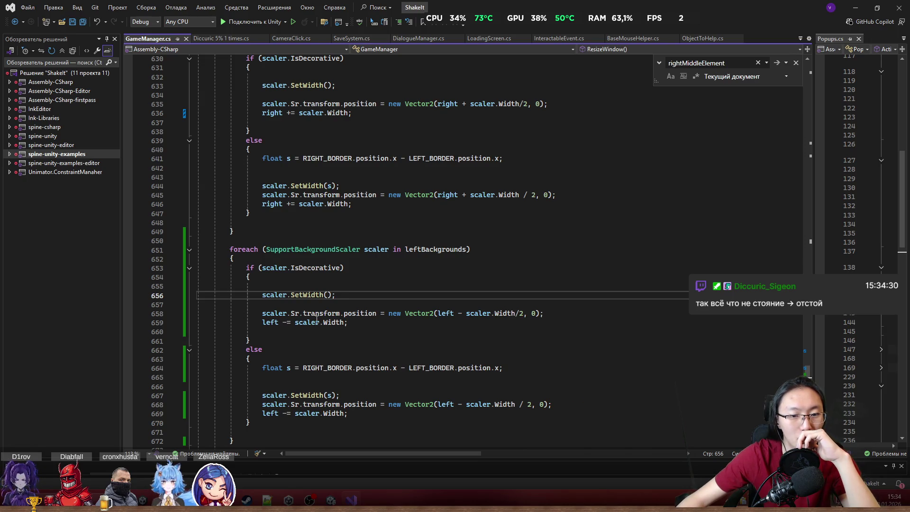
scroll(288, 314, "down", 2)
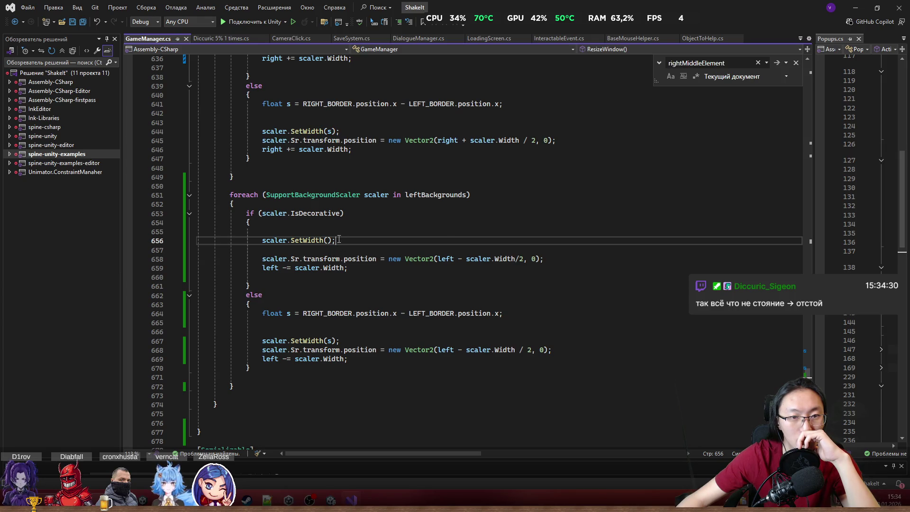
Step: Jump to SetWidth's definition and select the width calculation on line 706
left_click(306, 240, "ctrl")
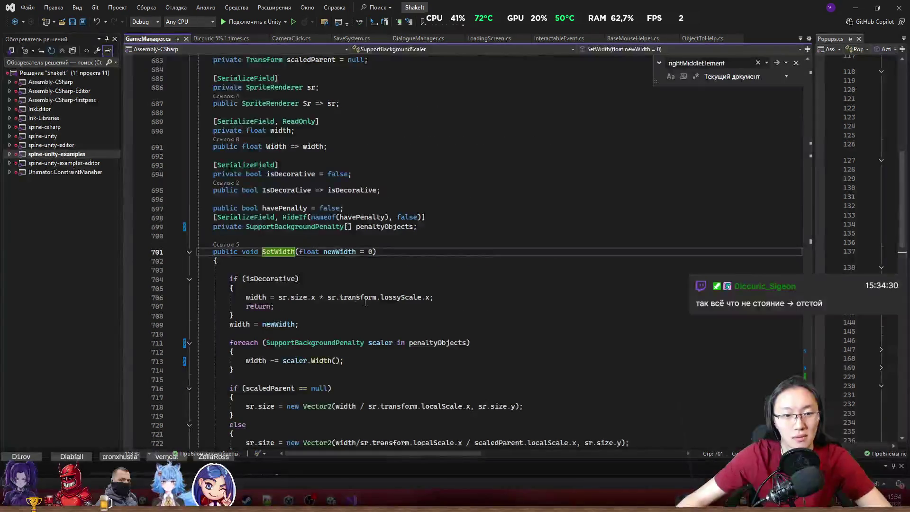
scroll(363, 300, "down", 2)
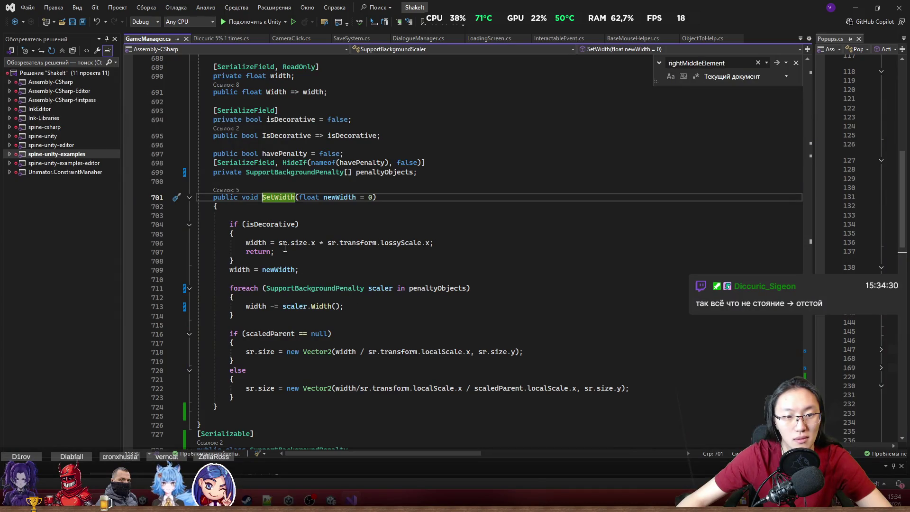
mouse_move(284, 246)
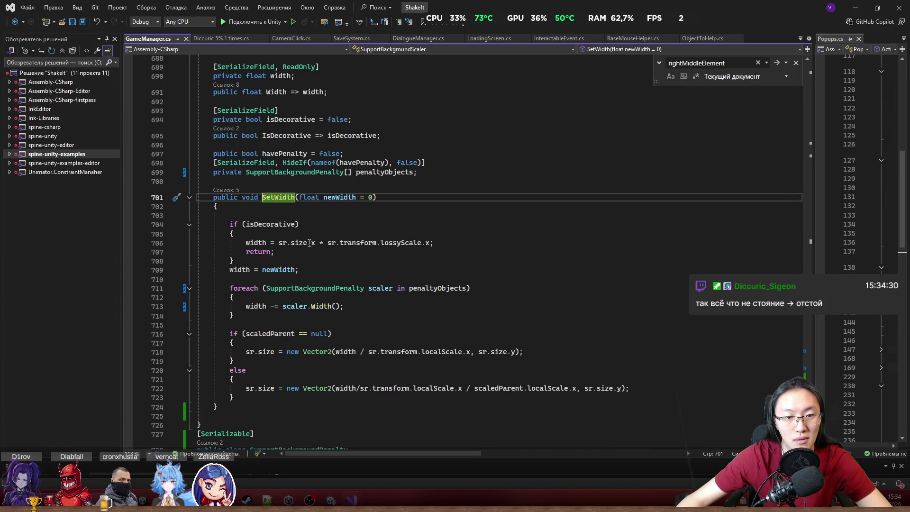
left_click_drag(278, 243, 322, 243)
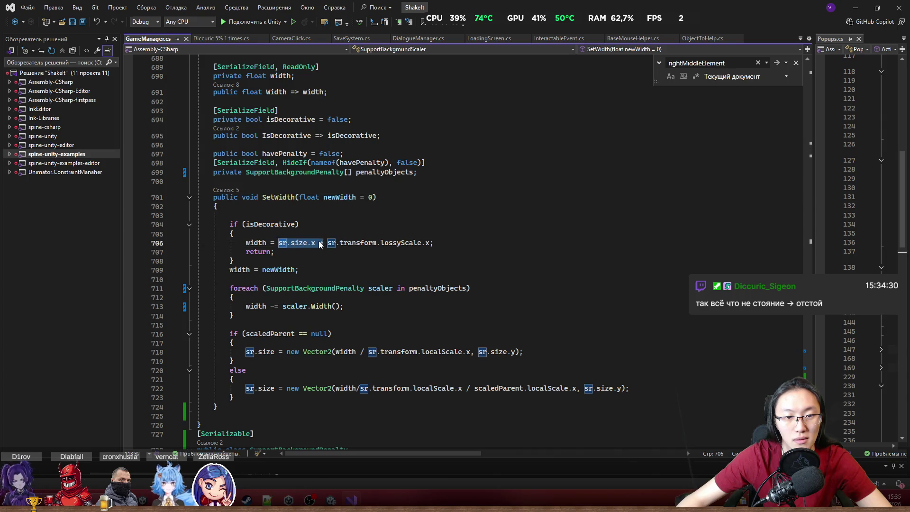
left_click(306, 251)
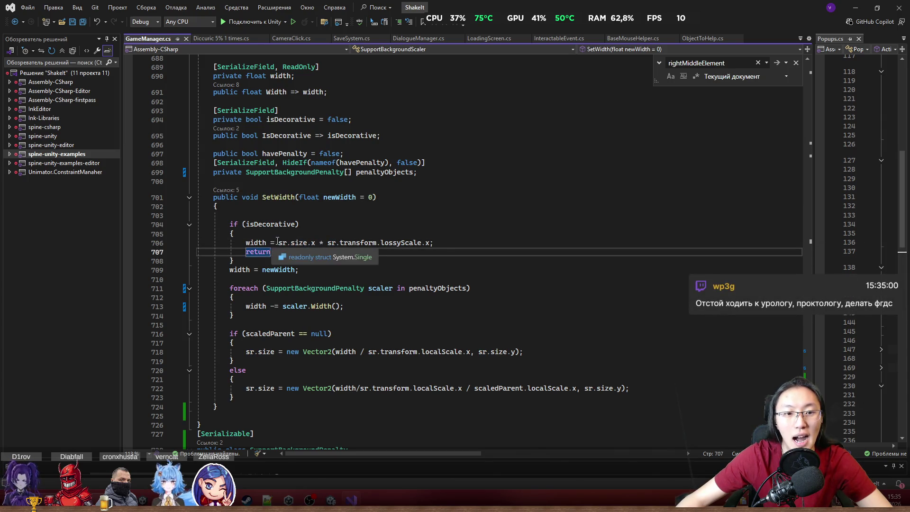
type(";")
mouse_move(278, 242)
left_mouse_down()
mouse_move(436, 243)
mouse_move(279, 244)
left_mouse_up()
Step: Wrap sr.size.x * lossyScale.x in Math.Abs( ) and return to Unity
mouse_move(297, 240)
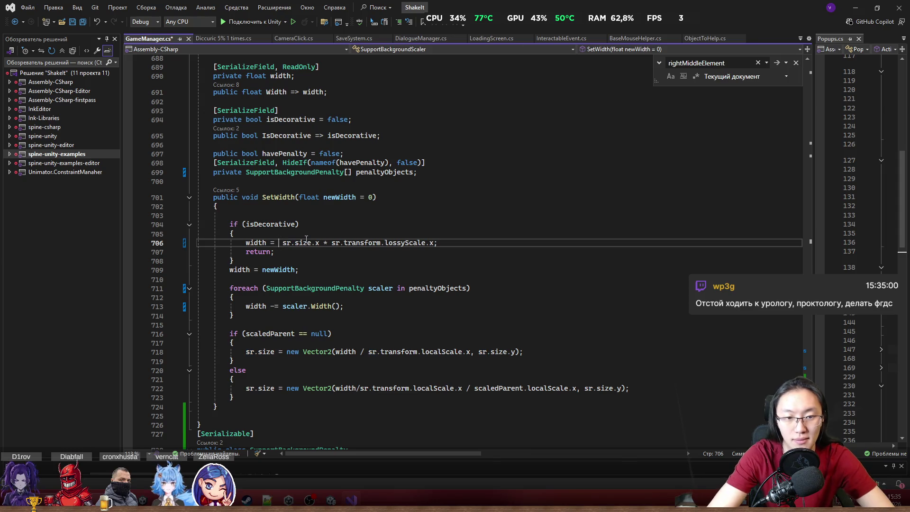
type("Math")
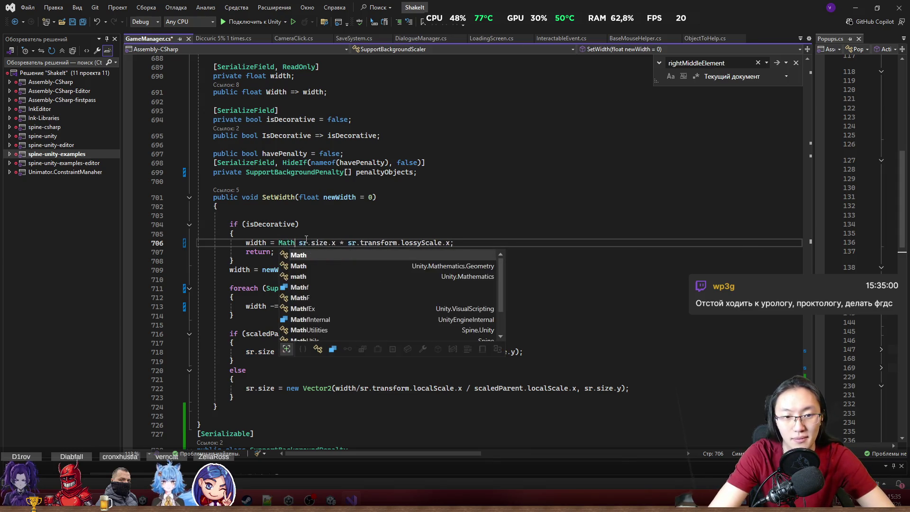
type(".Abs(")
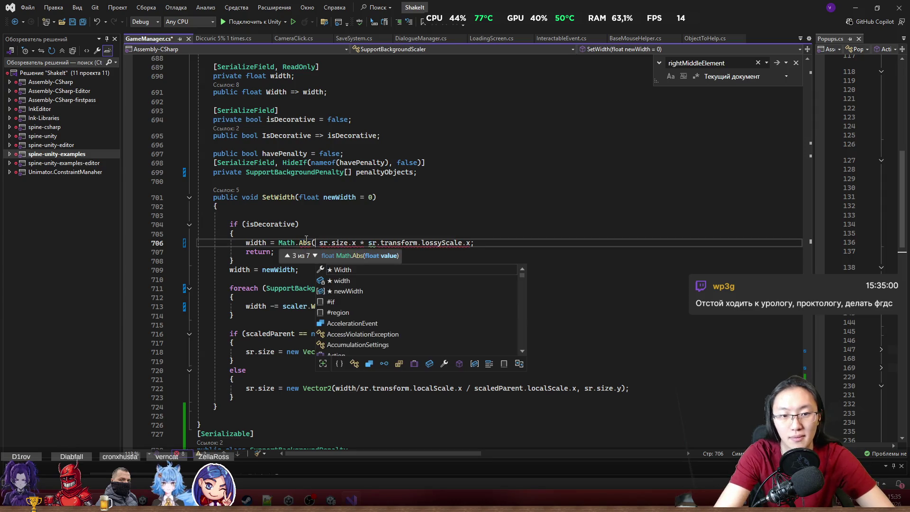
left_click(471, 243)
type(")")
left_click(547, 163)
left_click(546, 237)
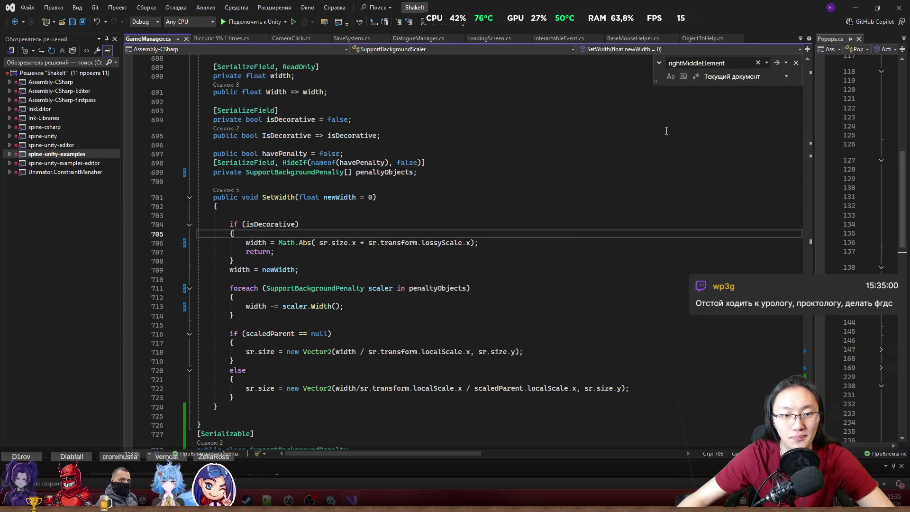
left_click(856, 10)
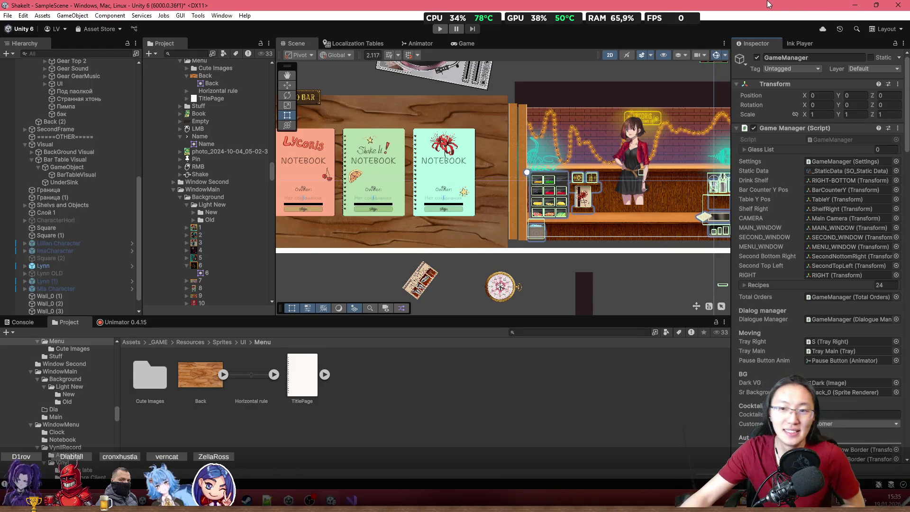
Step: Scroll GameManager's Inspector to Left Backgrounds, run play mode, then watch the Scene view
scroll(811, 288, "down", 3)
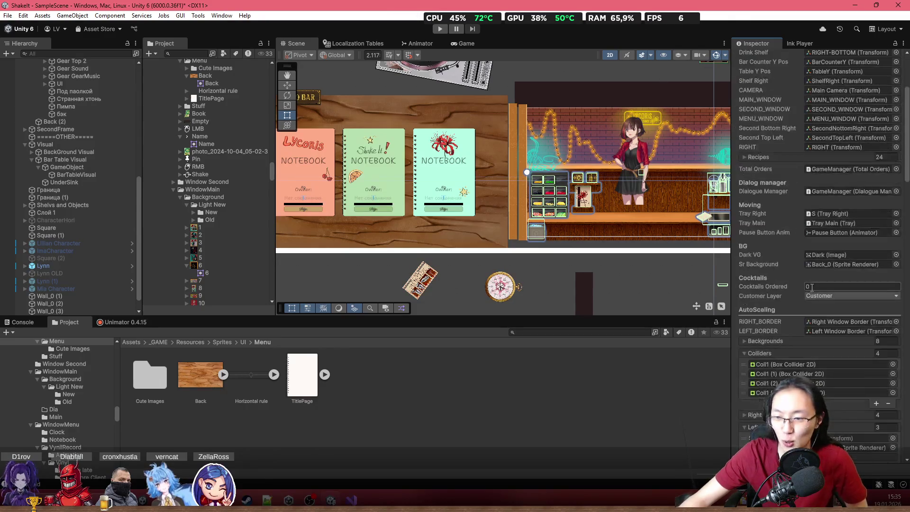
scroll(806, 289, "down", 2)
scroll(766, 267, "down", 2)
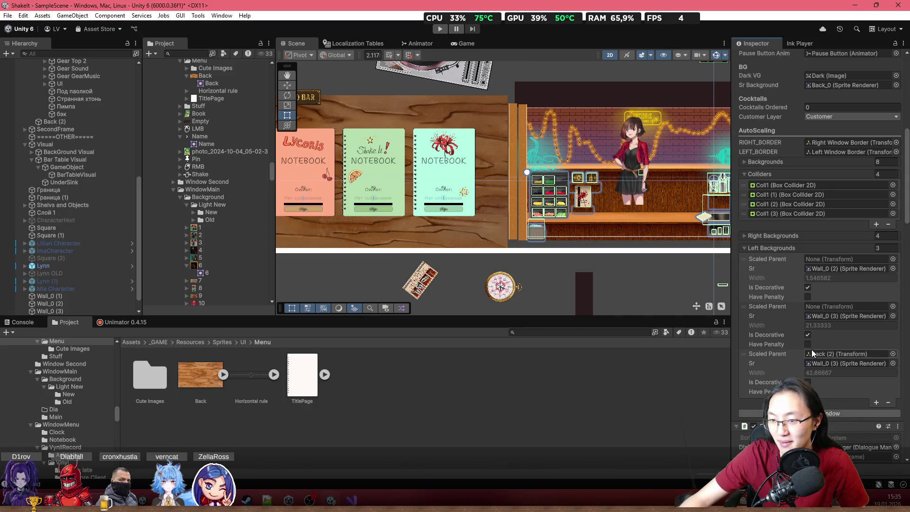
left_click(440, 29)
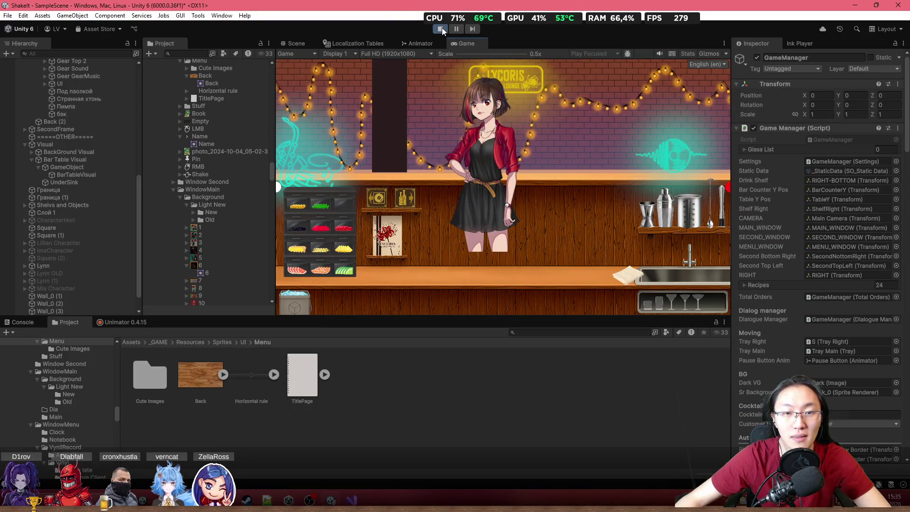
left_click(294, 43)
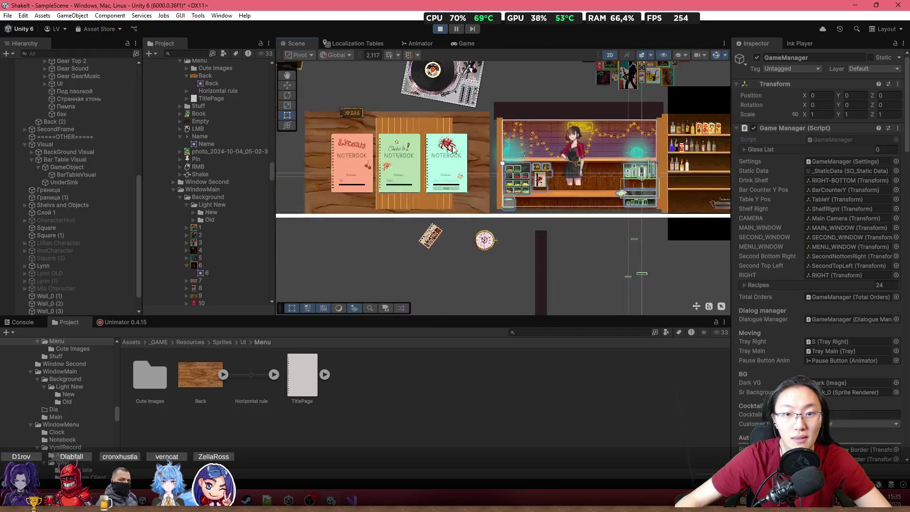
Step: Stop play mode and recalculate the background widths with Resize Window
left_click(441, 28)
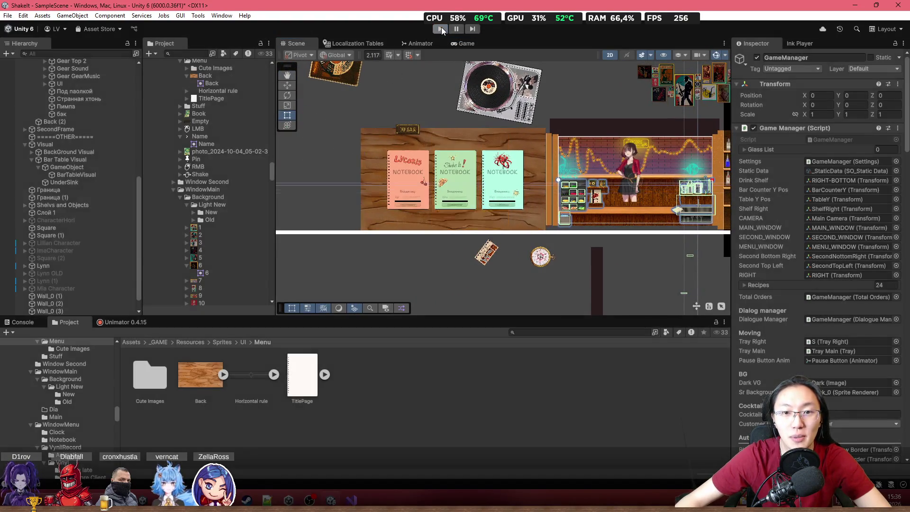
scroll(798, 339, "down", 5)
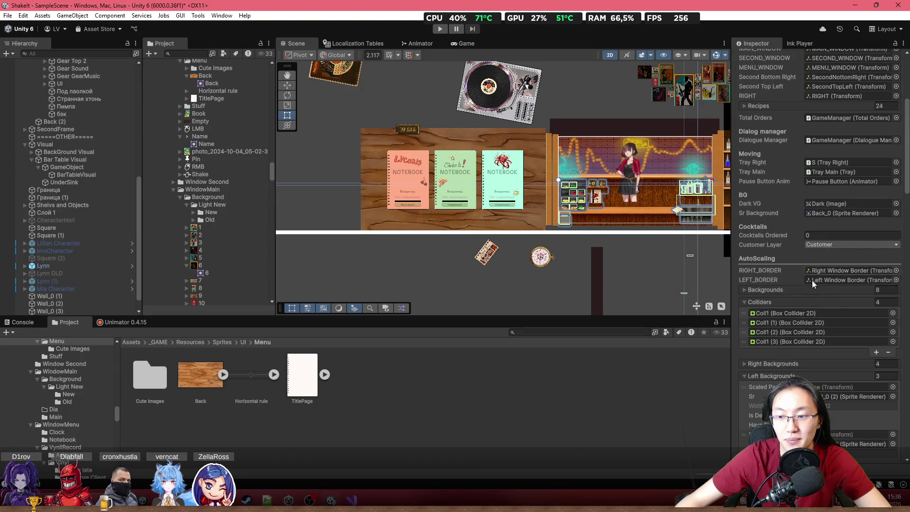
scroll(813, 268, "down", 5)
left_click(814, 361)
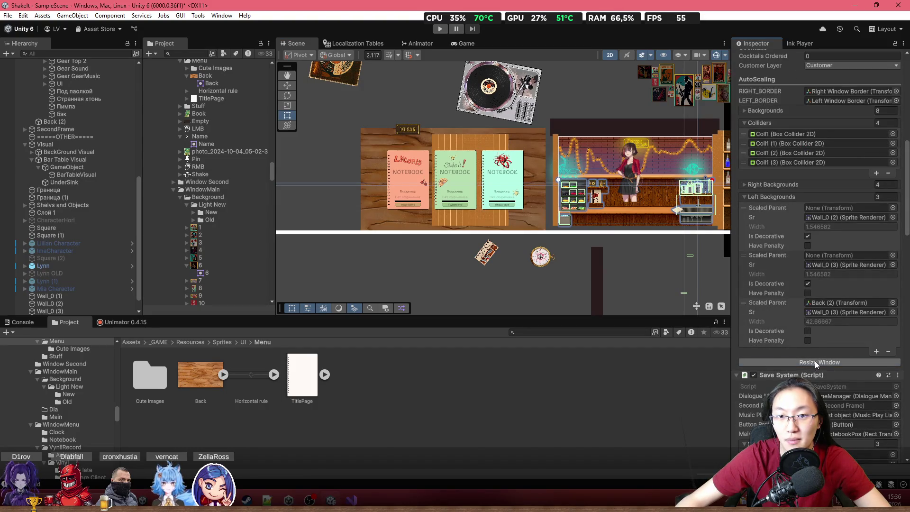
left_click(815, 361)
scroll(402, 162, "up", 2)
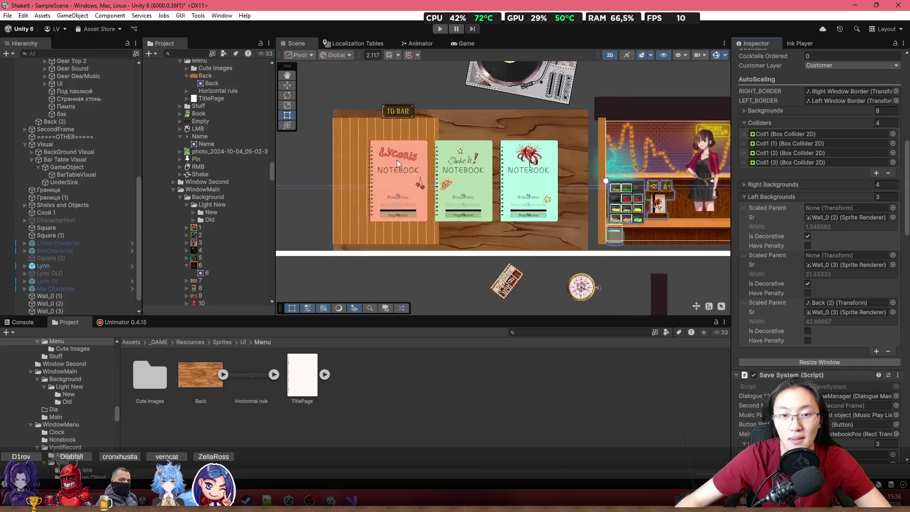
scroll(403, 162, "up", 1)
Step: Give Wall_0 (3) width 0.7732908 and move it to X -24.08 at the panel's right edge
left_click(351, 133)
left_click(351, 133)
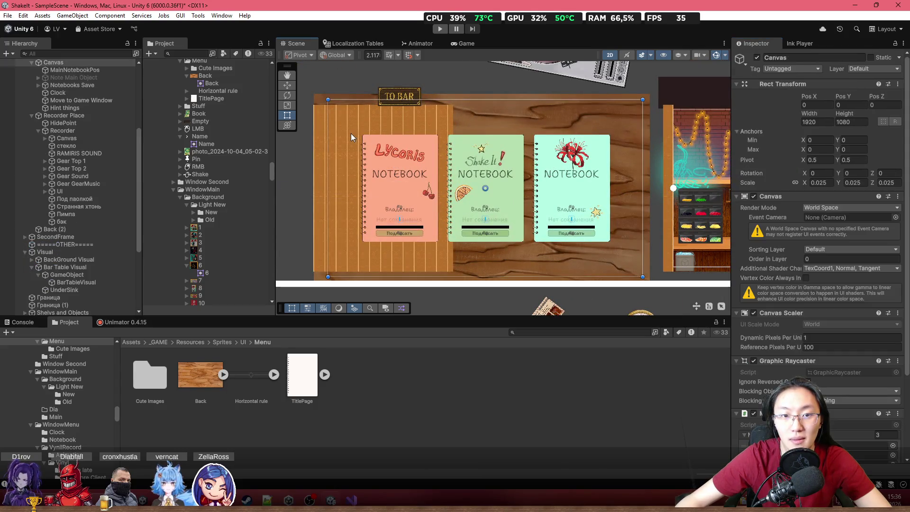
left_click(351, 133)
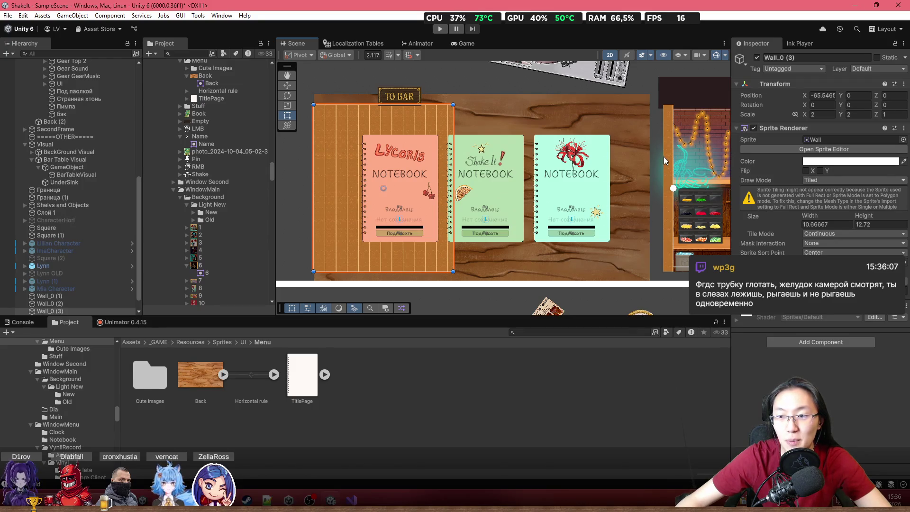
left_click(664, 156)
left_click(834, 224)
left_click(342, 142)
left_click(827, 224)
type("0.7732908")
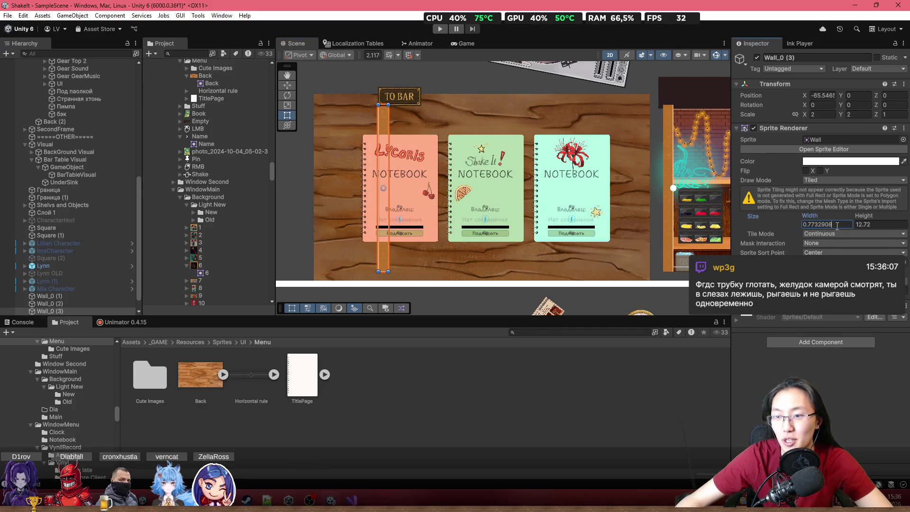
mouse_move(808, 97)
left_mouse_down()
mouse_move(140, 175)
mouse_move(814, 218)
mouse_move(812, 228)
mouse_move(596, 235)
left_mouse_up()
type("-24.08")
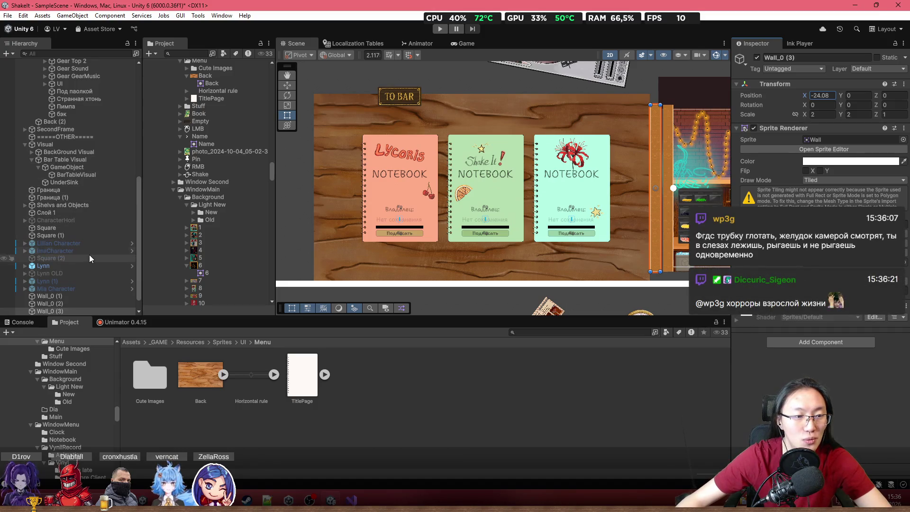
scroll(84, 197, "up", 10)
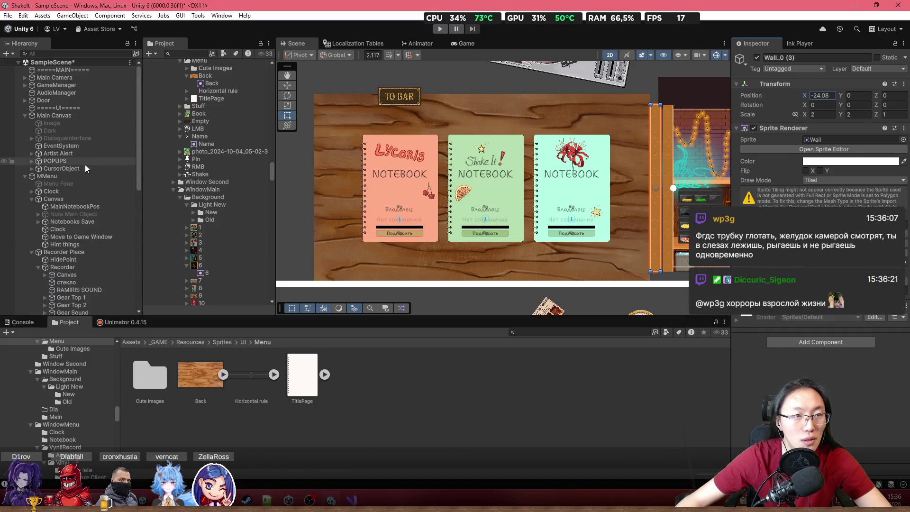
Step: Select GameManager, set Scaled Parent to None, and recalculate the background widths
left_click(85, 88)
scroll(803, 323, "down", 10)
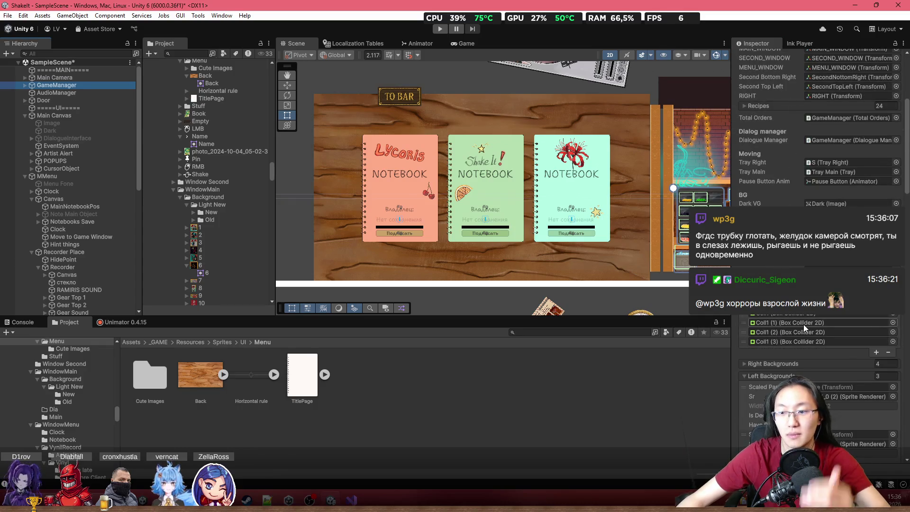
scroll(803, 324, "down", 5)
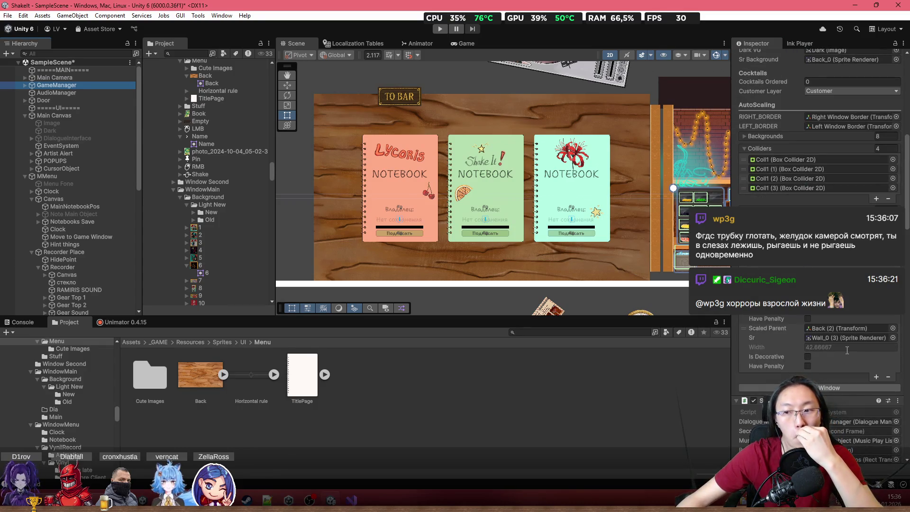
left_click(893, 328)
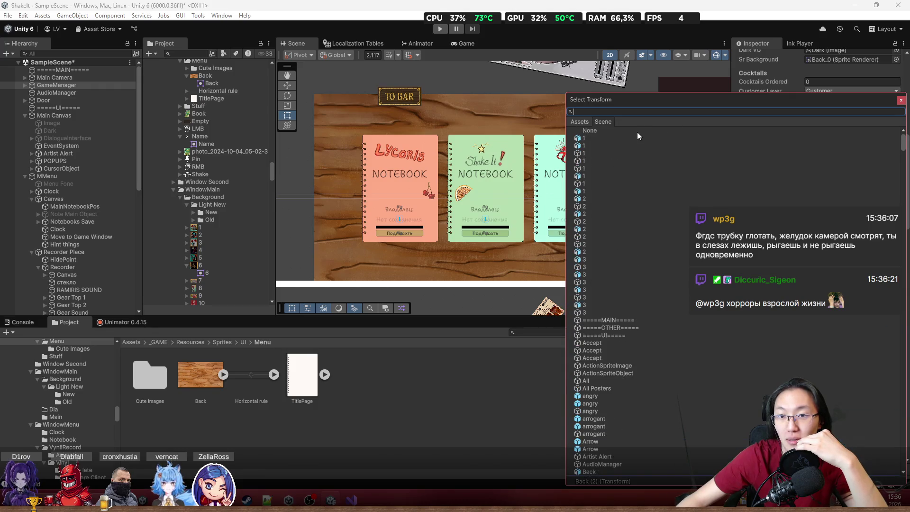
double_click(635, 130)
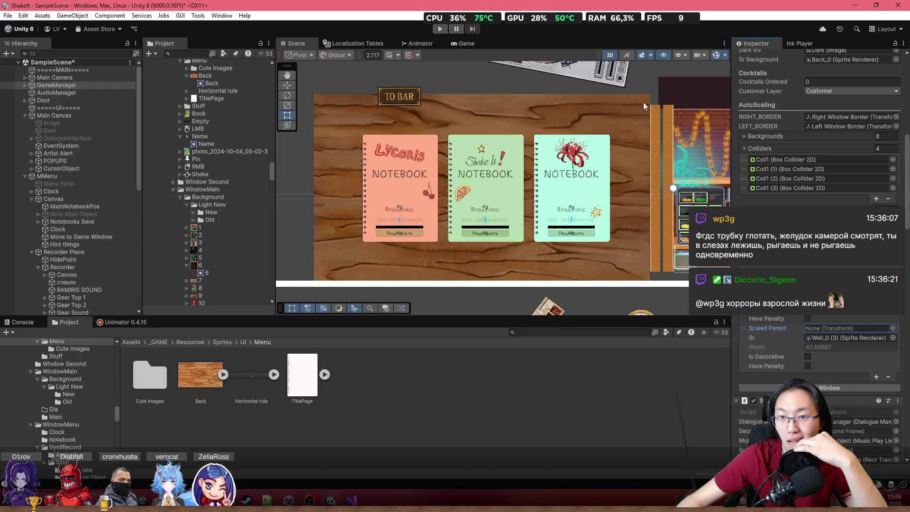
left_click(852, 386)
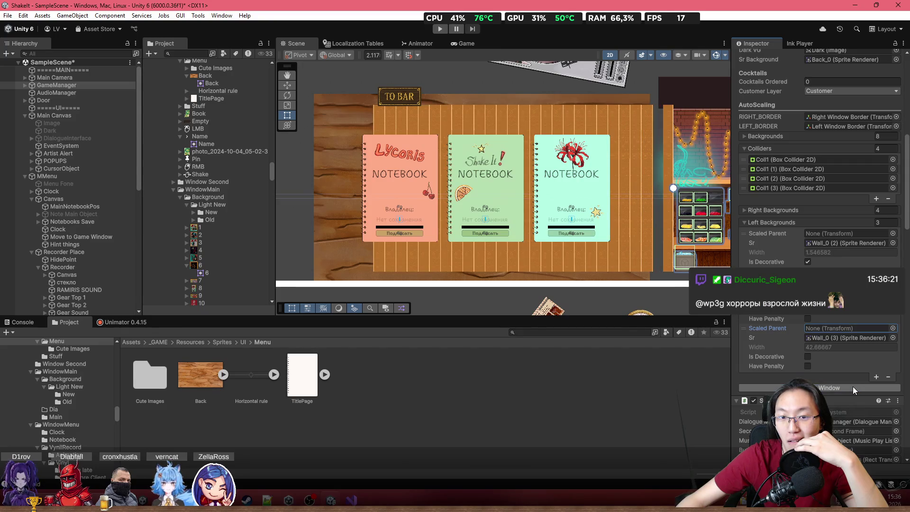
left_click(852, 386)
Step: Select and inspect the Wall_0 (2) wall in the scene
scroll(471, 244, "down", 3)
scroll(471, 243, "down", 2)
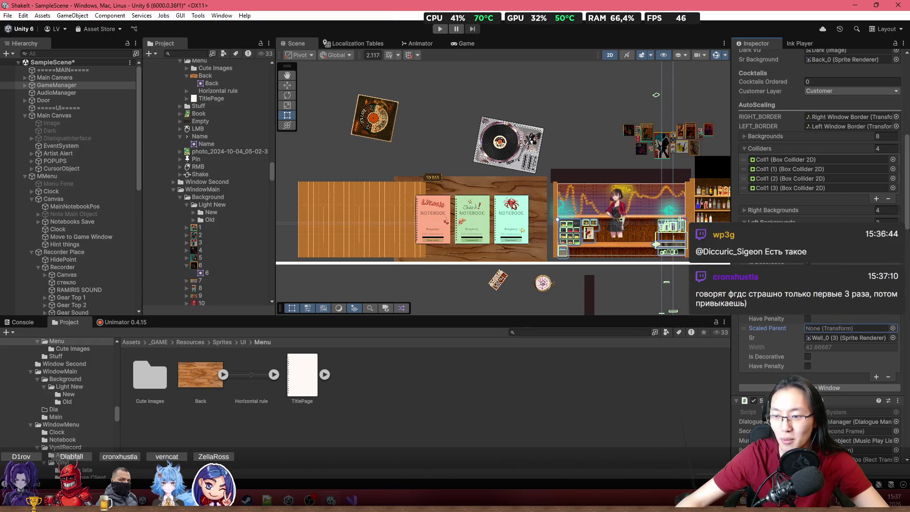
scroll(555, 237, "up", 2)
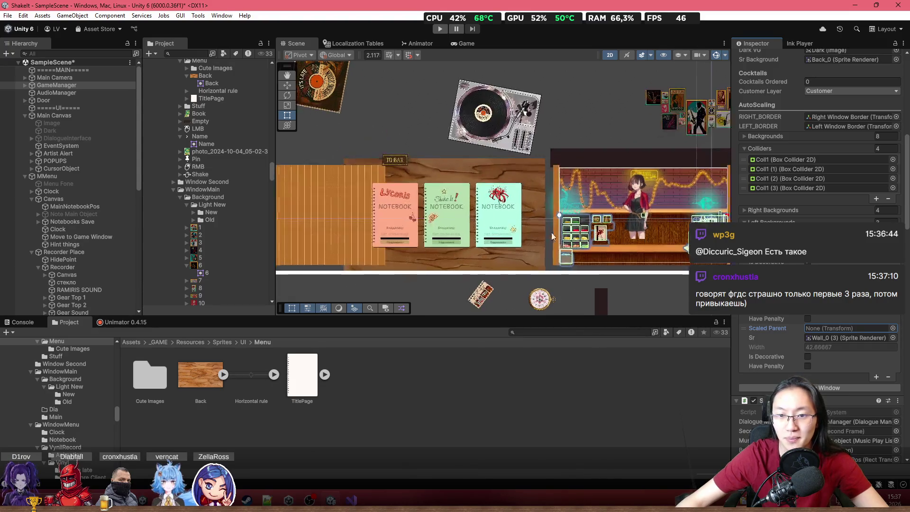
scroll(540, 210, "up", 2)
left_click(539, 194)
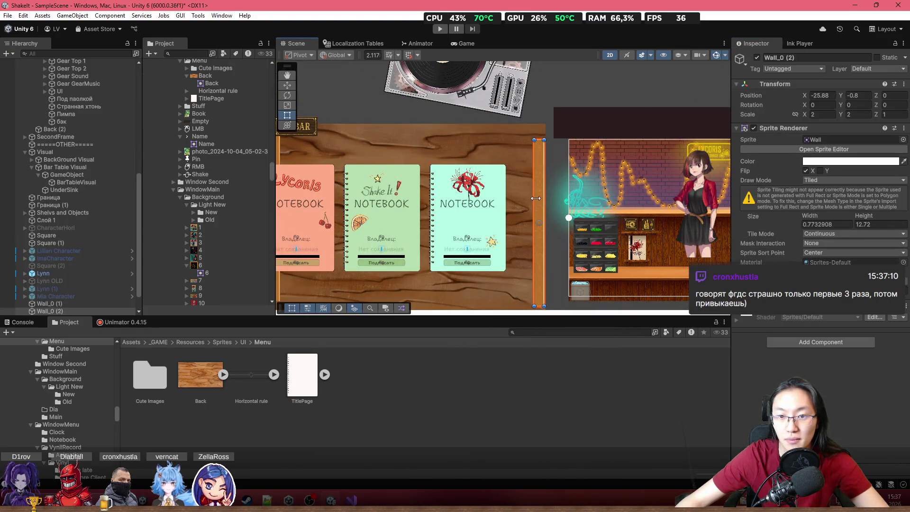
scroll(405, 179, "down", 2)
scroll(404, 179, "down", 2)
scroll(103, 119, "up", 5)
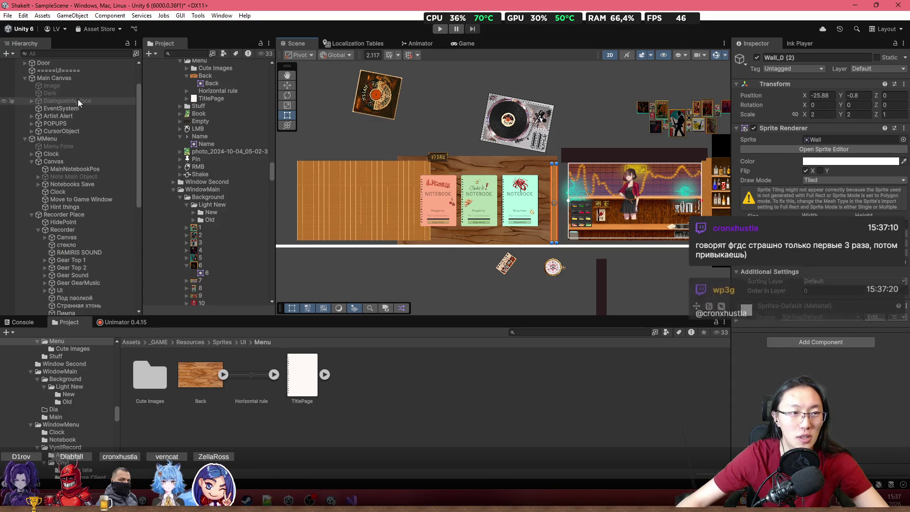
Step: Reselect GameManager, press its AutoScaling button again, and pan to the left wooden panel
left_click(83, 79)
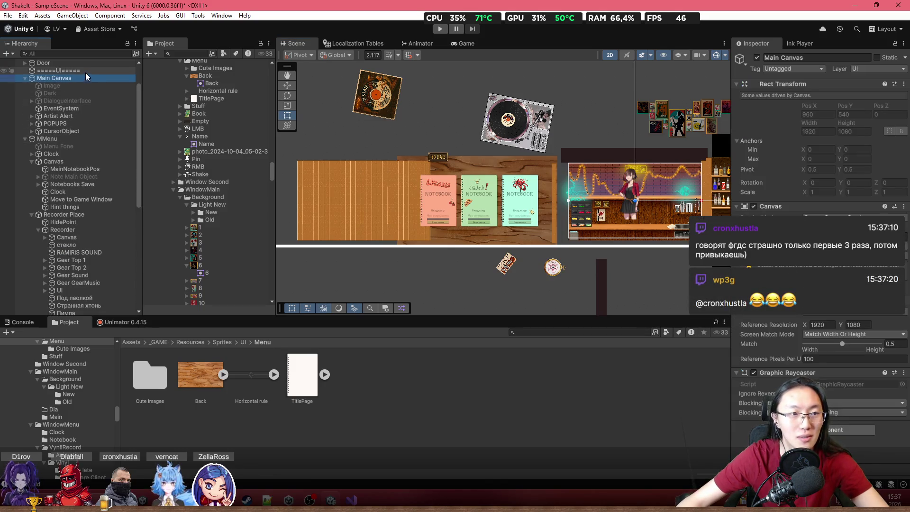
scroll(71, 100, "up", 3)
left_click(82, 85)
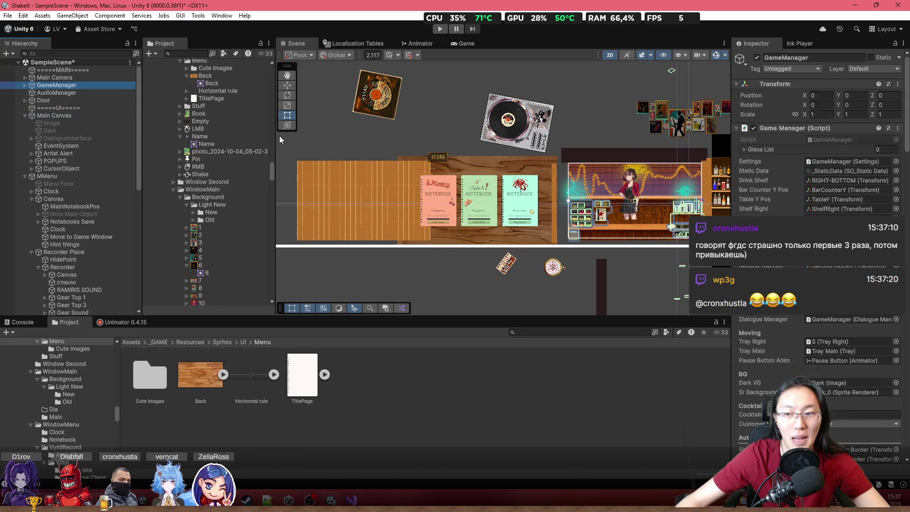
scroll(815, 142, "down", 5)
scroll(840, 315, "down", 6)
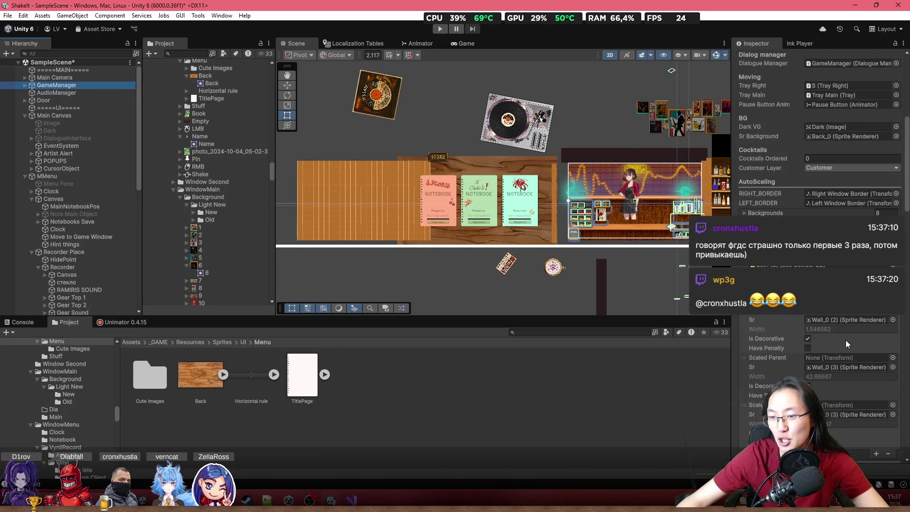
left_click(865, 387)
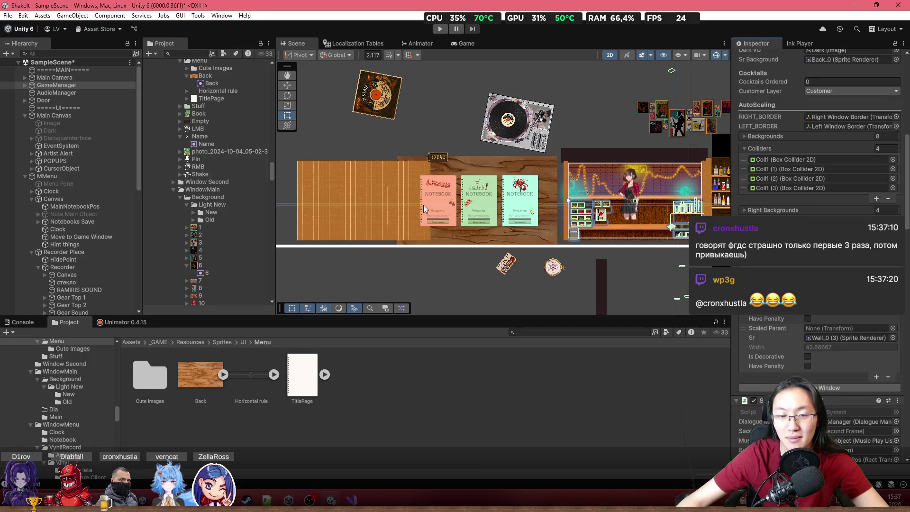
scroll(565, 192, "up", 3)
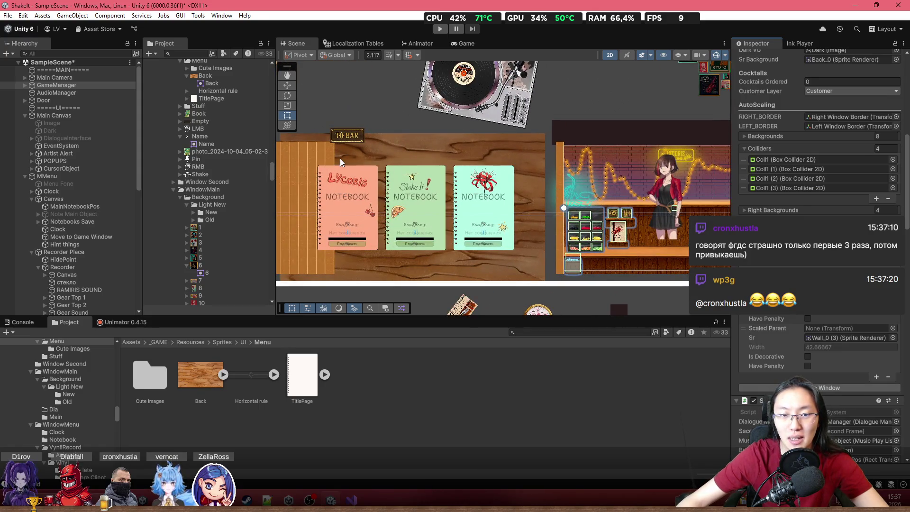
left_click_drag(340, 158, 530, 169)
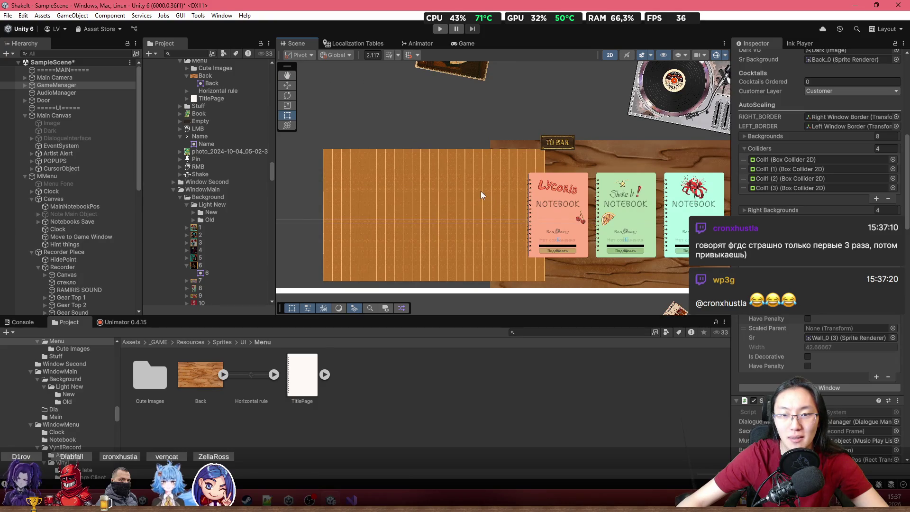
left_click(350, 497)
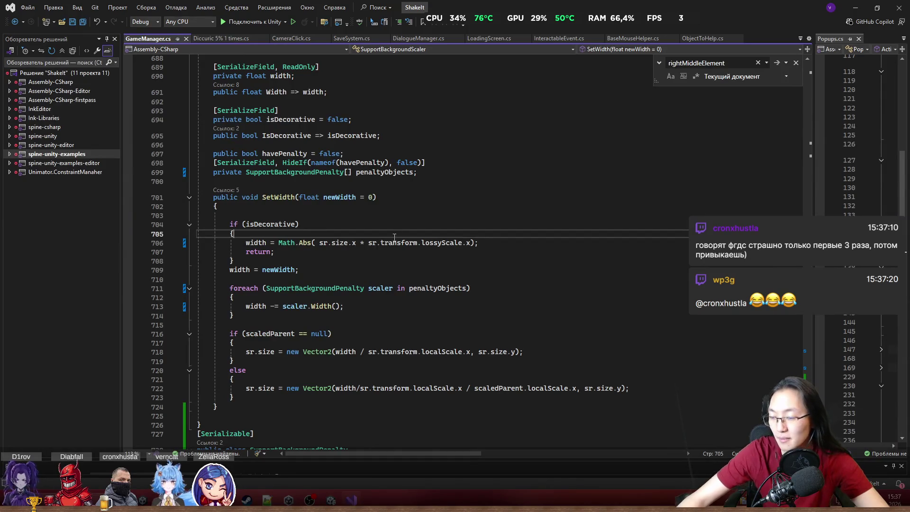
key("alt+Tab")
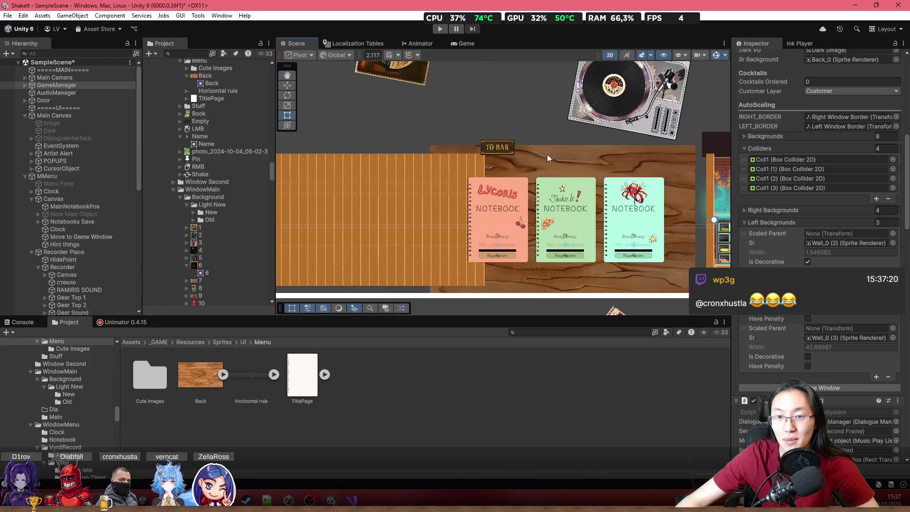
left_click(465, 148)
Step: Set GameManager's third Left Backgrounds sprite to Back (2)
left_click_drag(712, 206, 572, 208)
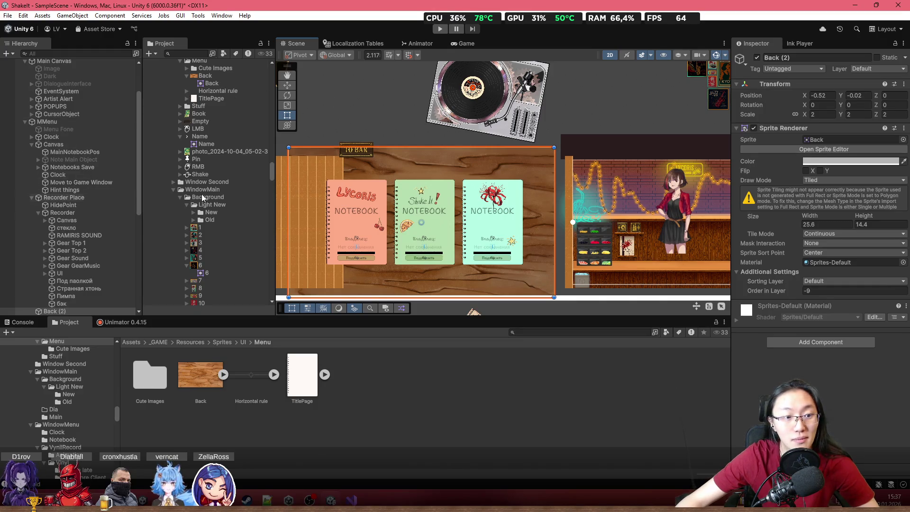
scroll(95, 102, "up", 5)
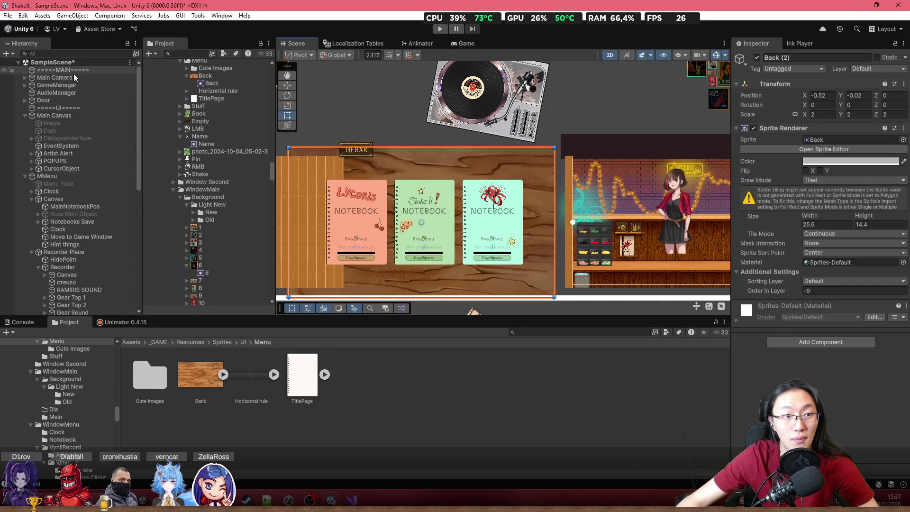
left_click(52, 85)
scroll(87, 164, "down", 10)
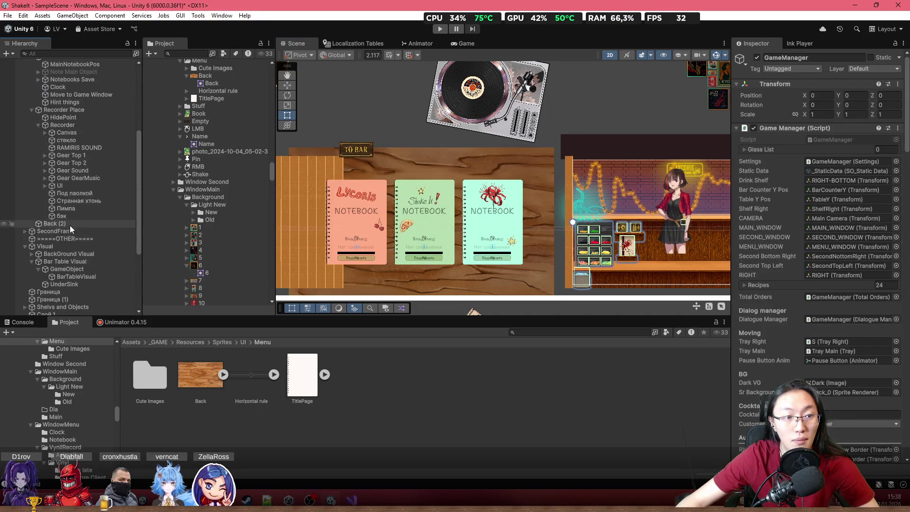
scroll(817, 237, "down", 10)
scroll(820, 213, "down", 5)
left_click(835, 139)
left_click_drag(835, 139, 844, 186)
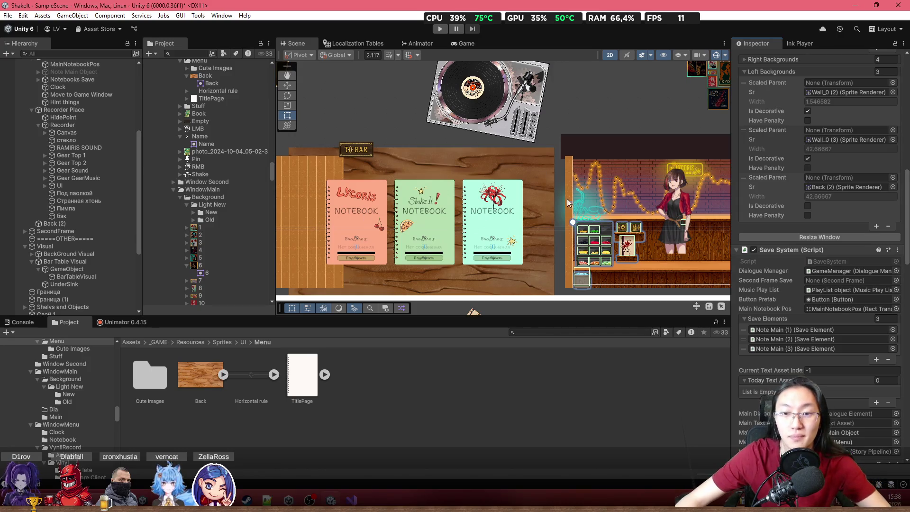
Step: Paste width 0.7732908 into Wall_0 (3)'s Sprite Renderer, then reselect GameManager
left_click(296, 171)
left_click(839, 225)
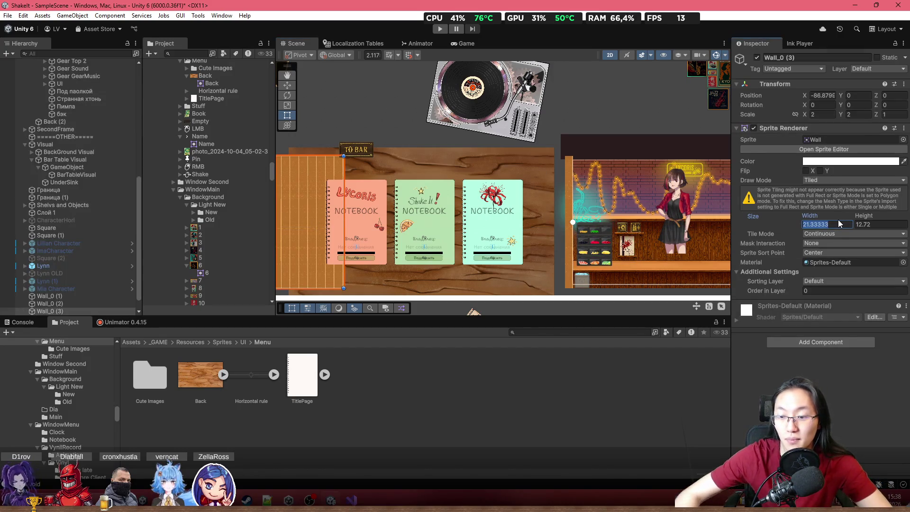
key("ctrl+c")
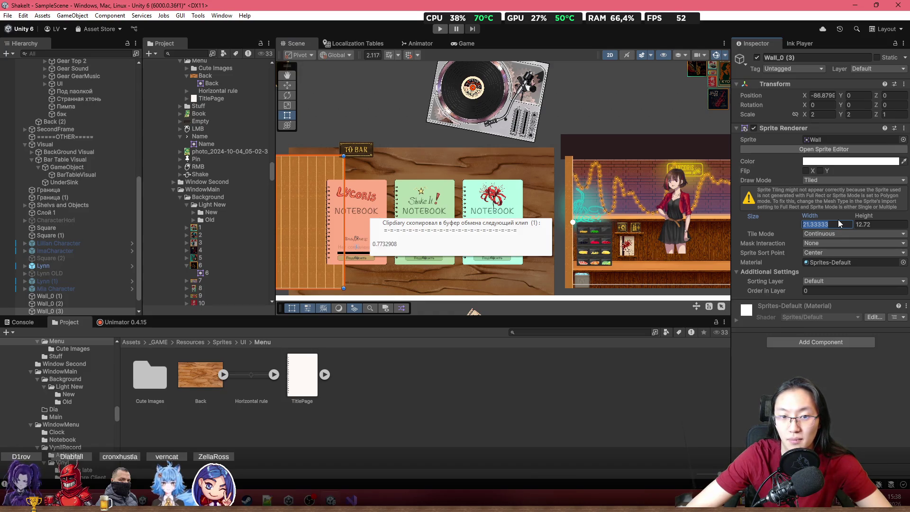
key("ctrl+v")
scroll(572, 101, "down", 2)
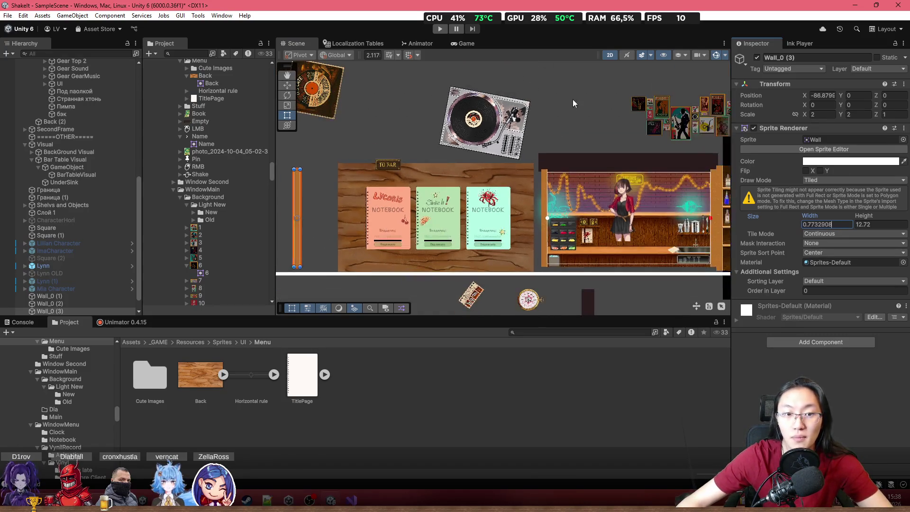
scroll(123, 123, "up", 10)
left_click(74, 85)
scroll(850, 305, "down", 10)
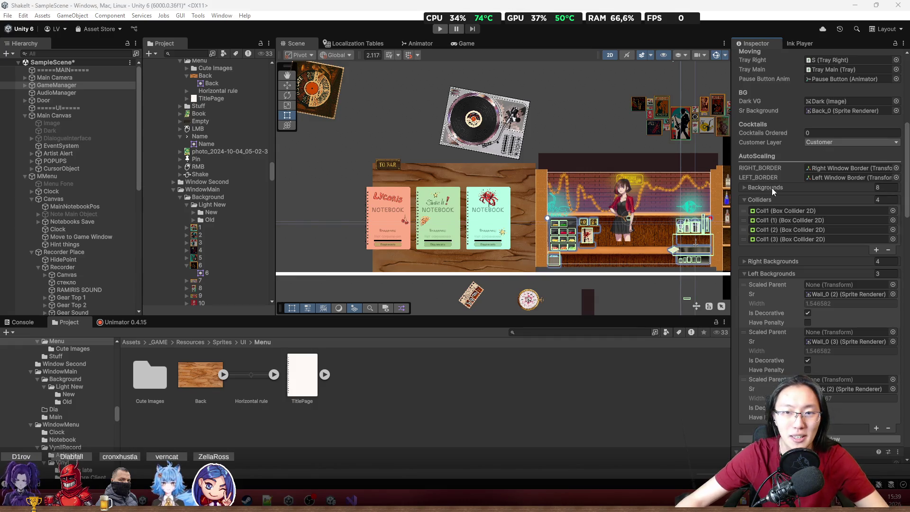
Step: Click past Back (2) to select the black SecondWindow backdrop, then open the Hierarchy create menu
scroll(509, 252, "up", 5)
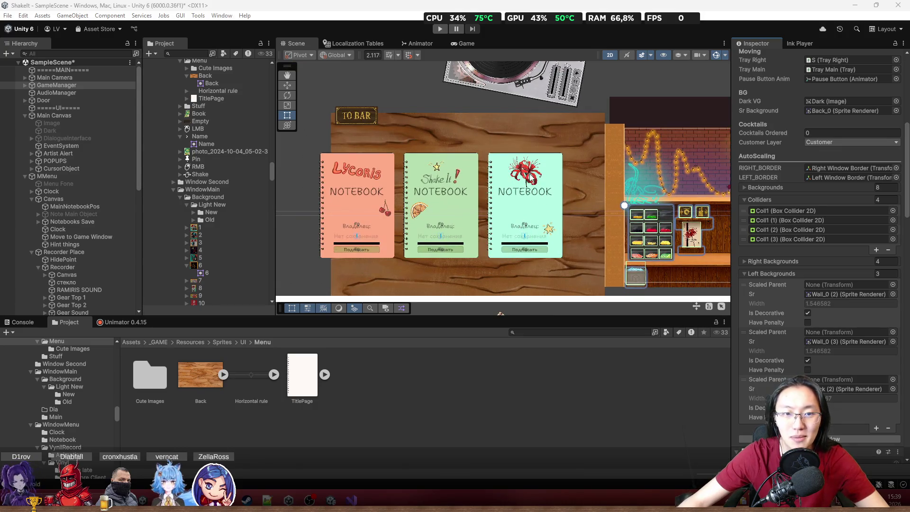
left_click(532, 138)
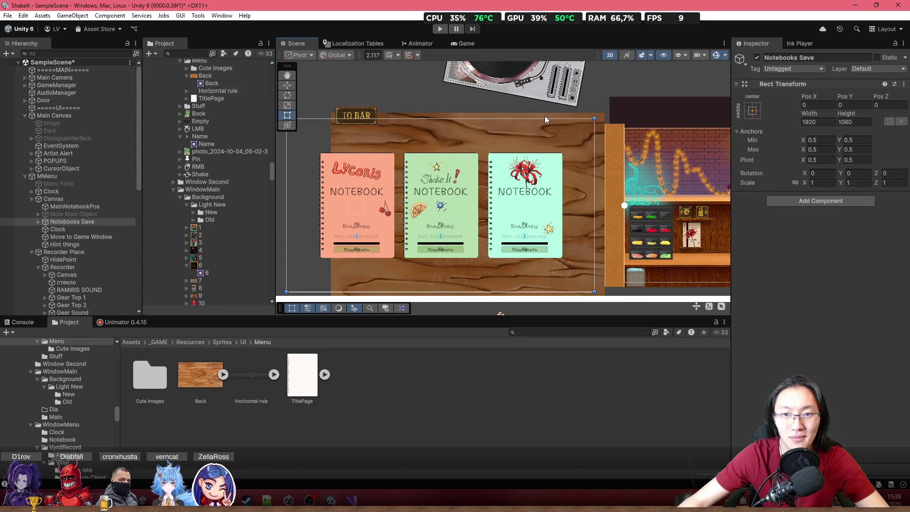
left_click(544, 119)
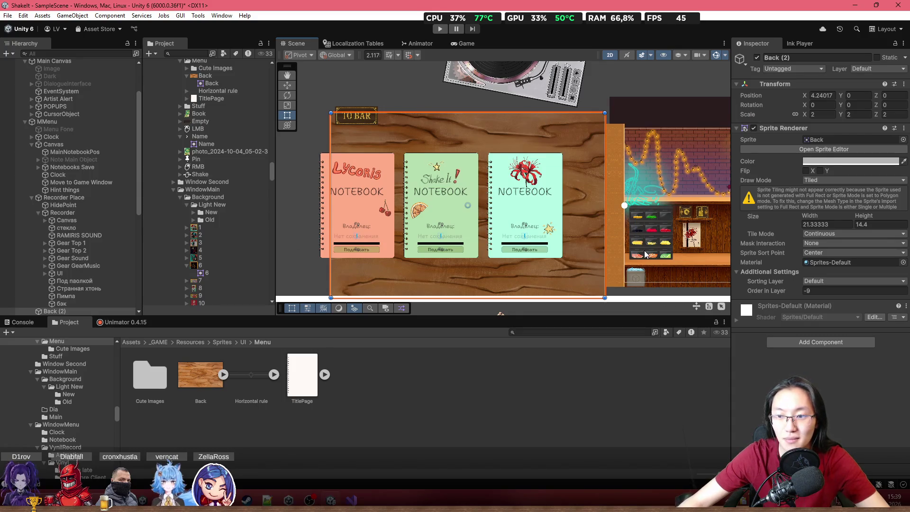
scroll(444, 192, "down", 5)
left_click(662, 132)
left_click(663, 131)
left_click(662, 132)
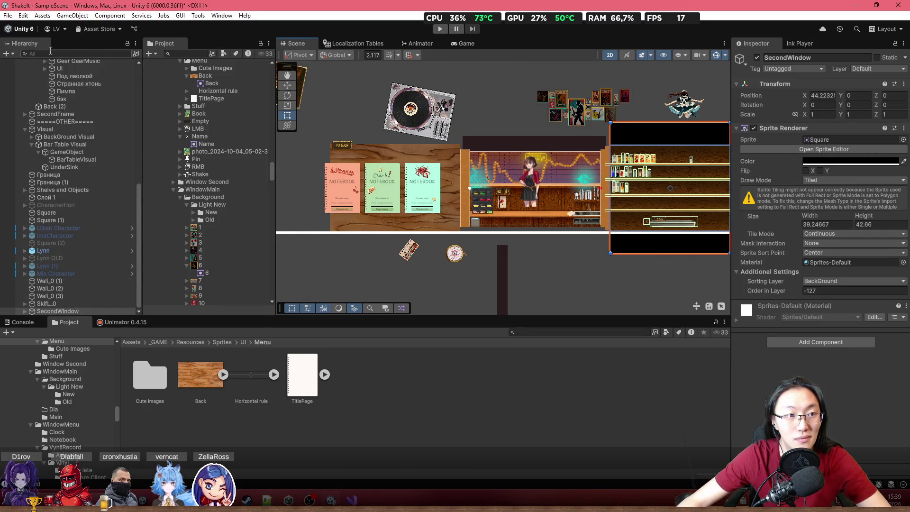
left_click(10, 55)
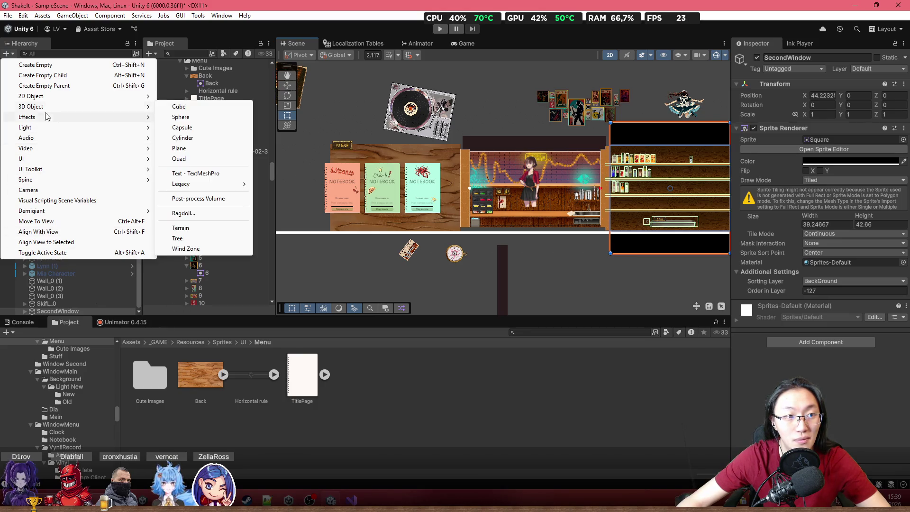
Step: Create an empty GameObject named MenuWindow
left_click(47, 65)
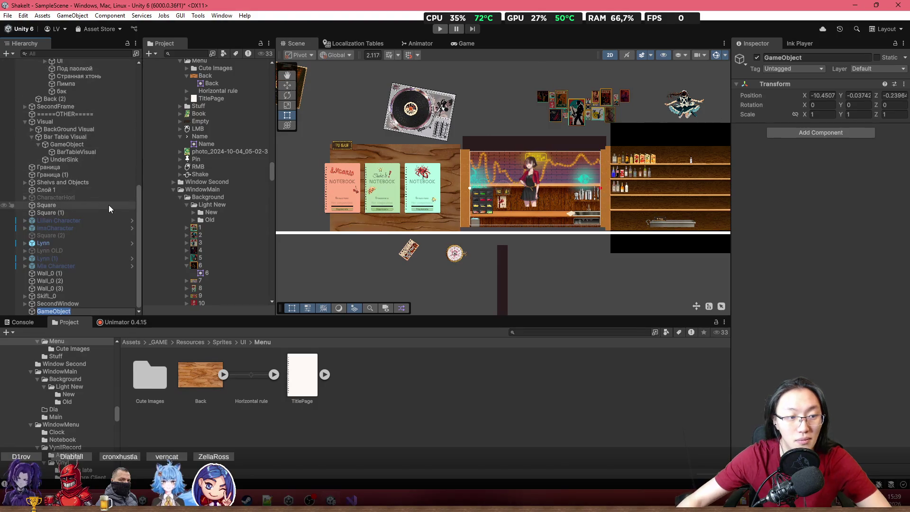
type("MeM")
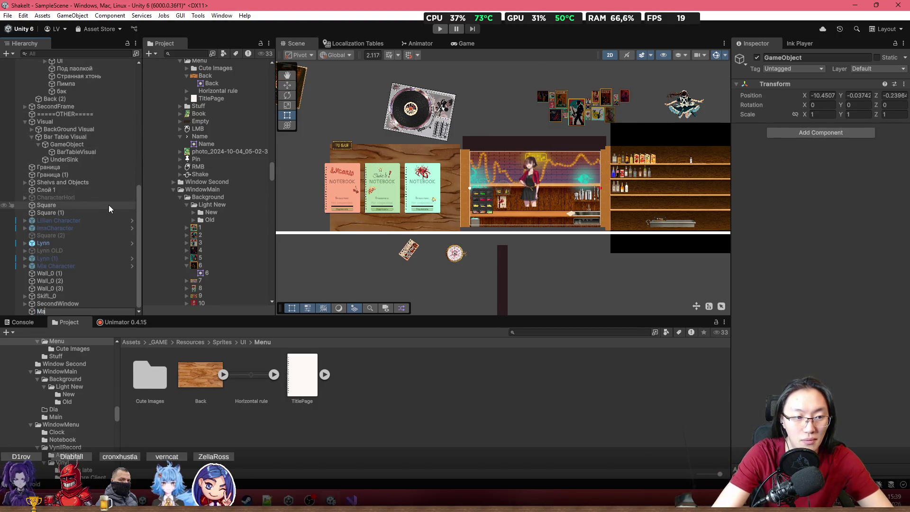
key("BackSpace")
type("nu")
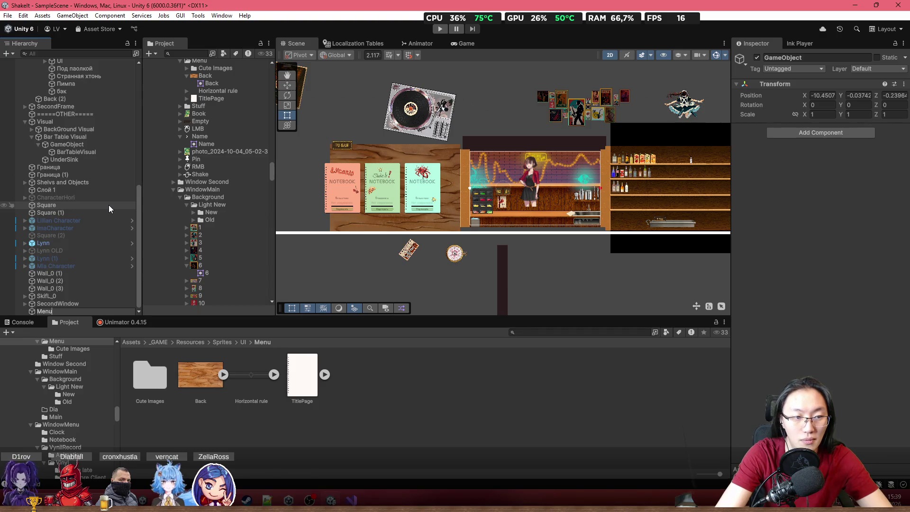
type("Window")
key("Return")
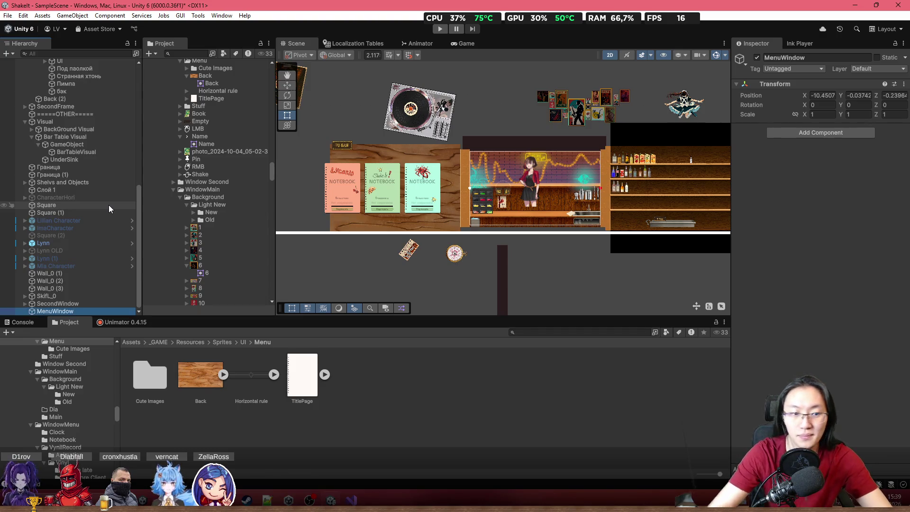
Step: Add a Sprite Renderer to MenuWindow using the Square sprite, tinted black
left_click(855, 133)
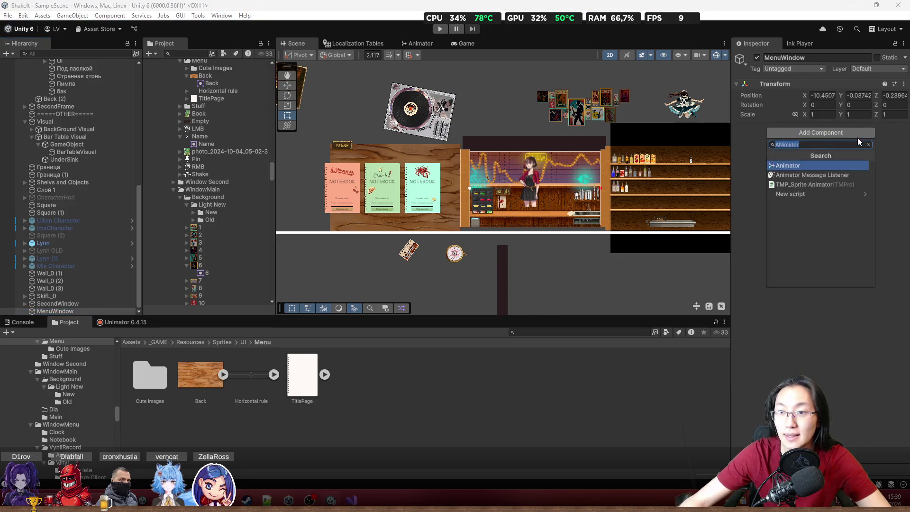
type("Sprite")
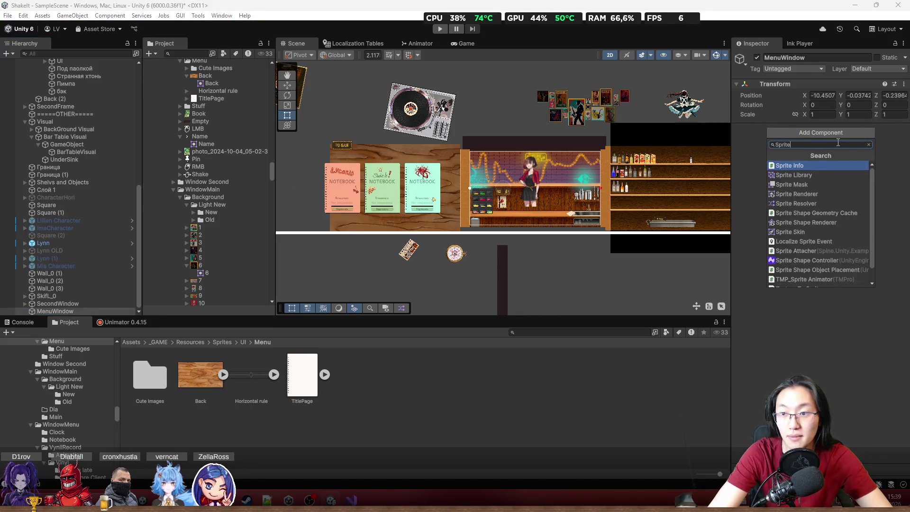
type("Ren")
key("Return")
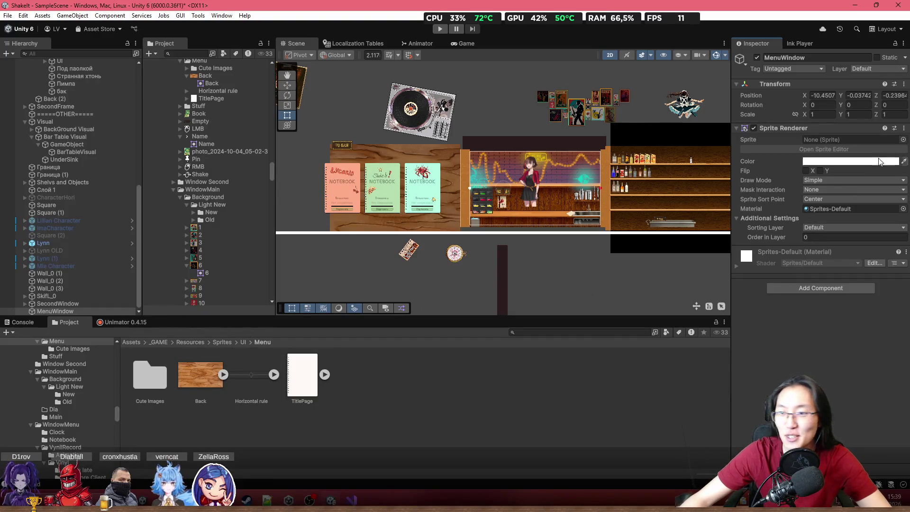
left_click(137, 342)
left_click_drag(419, 438, 841, 139)
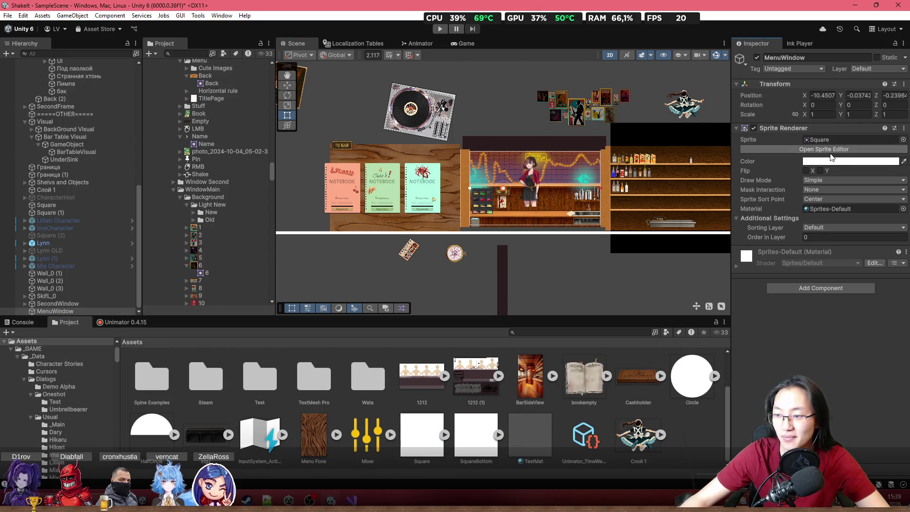
left_click(810, 161)
left_click_drag(848, 237, 796, 307)
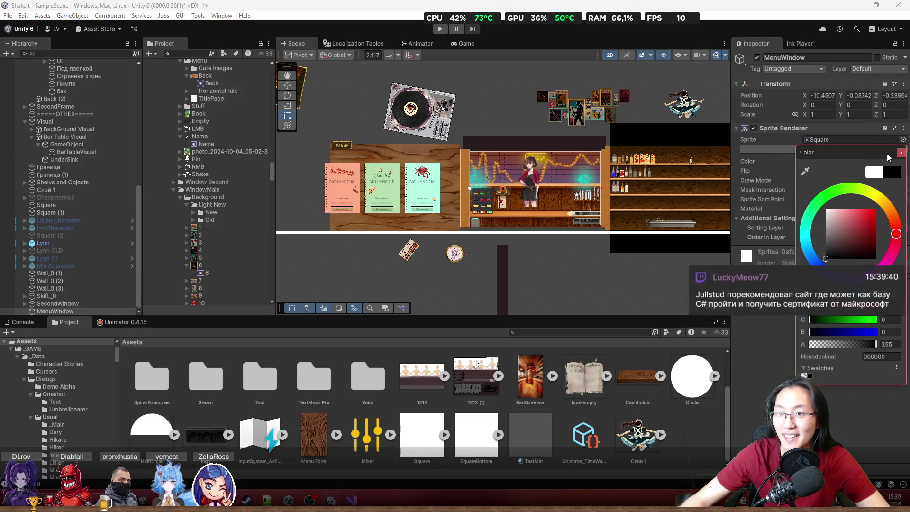
left_click(900, 152)
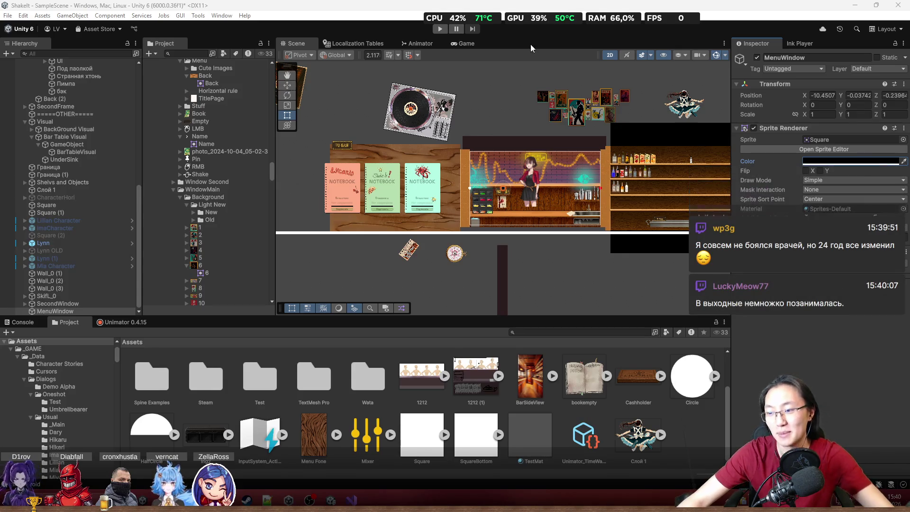
Step: Locate the Back (2) wooden panel within the Notebooks Save group in the scene
scroll(388, 157, "up", 5)
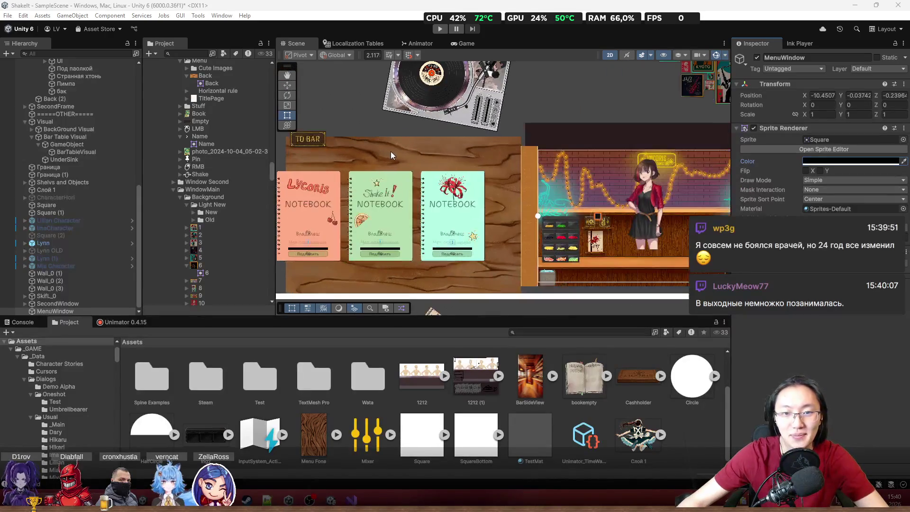
left_click(525, 127)
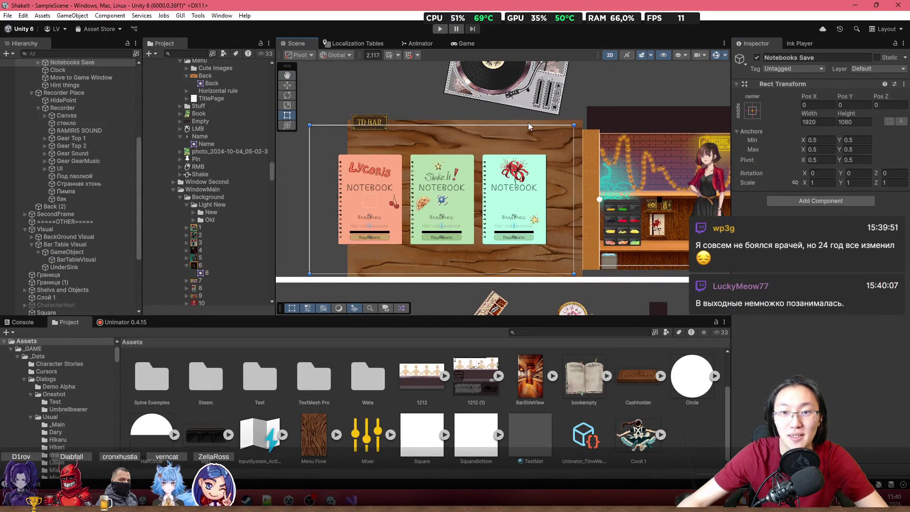
left_click(505, 130)
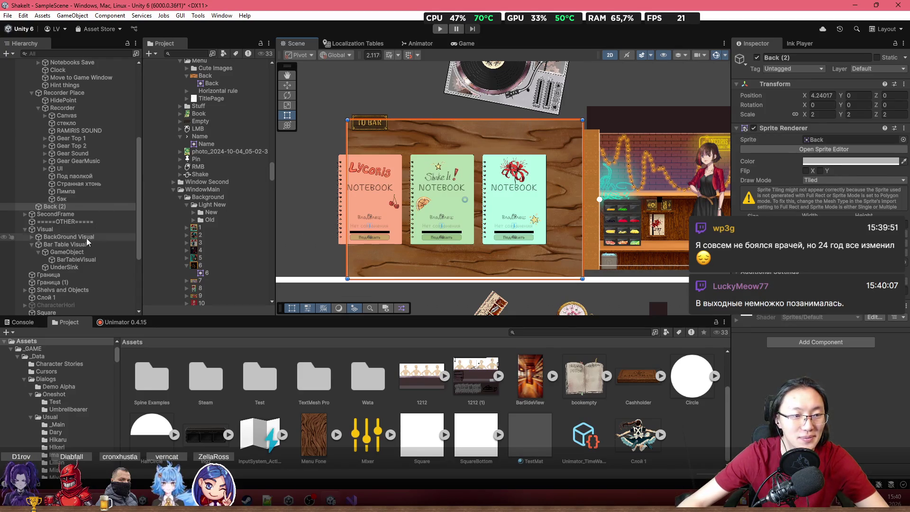
scroll(87, 244, "down", 5)
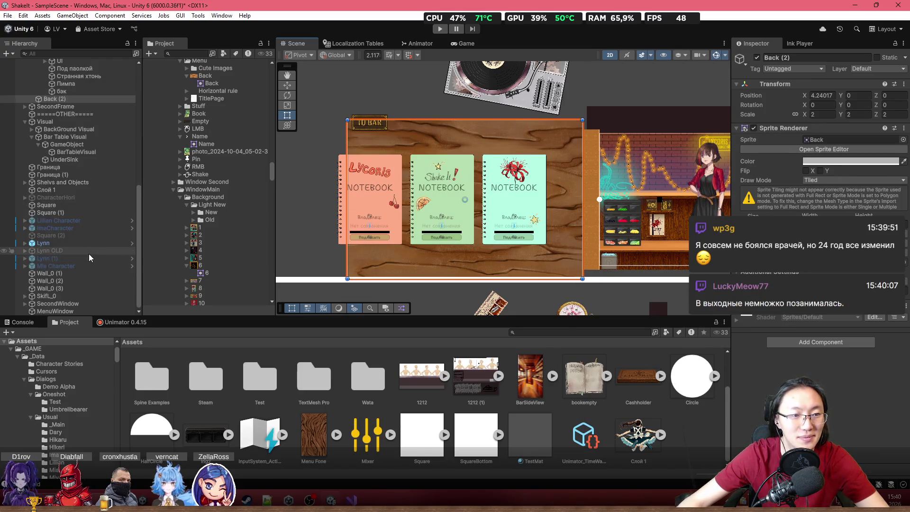
Step: Drag Back (2) onto MenuWindow in the Hierarchy so it becomes MenuWindow's child
left_click(71, 304)
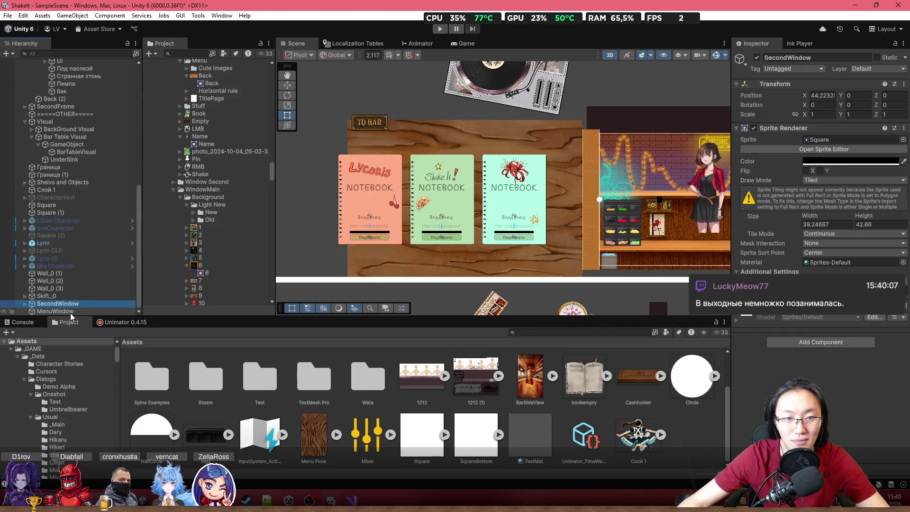
left_click(69, 309)
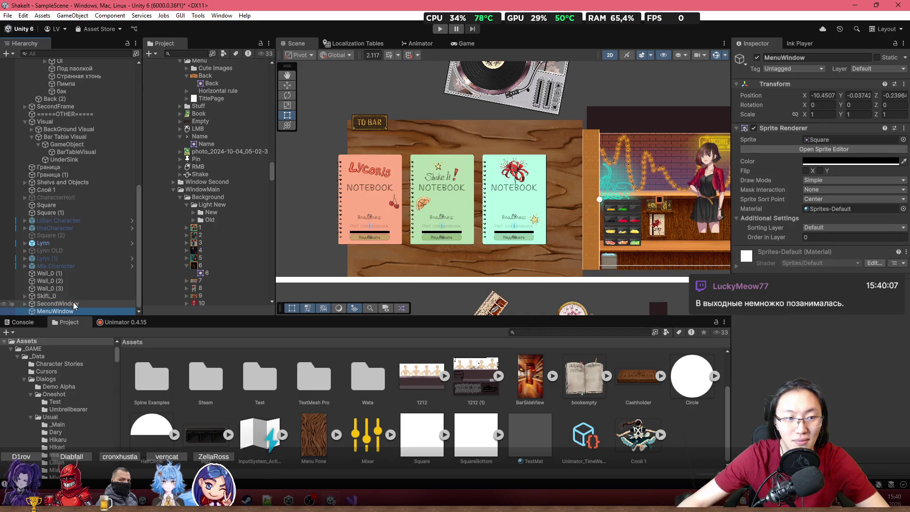
left_click(65, 99)
left_click_drag(60, 313, 61, 312)
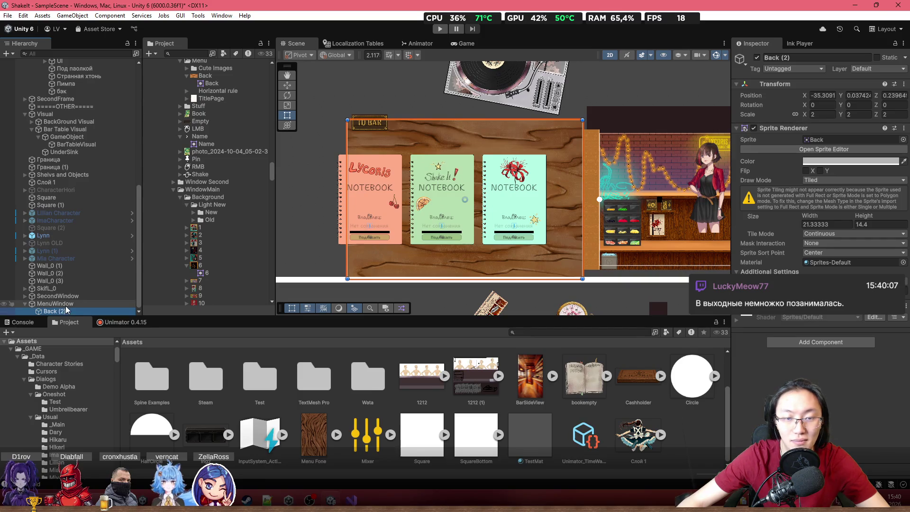
left_click(67, 303)
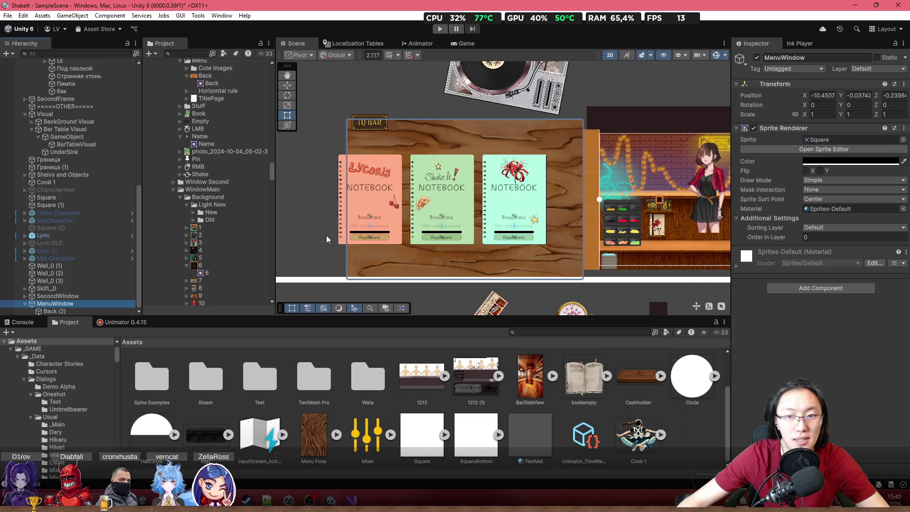
Step: Switch MenuWindow's Sprite Renderer Draw Mode to Tiled with height 33.9
left_click(840, 183)
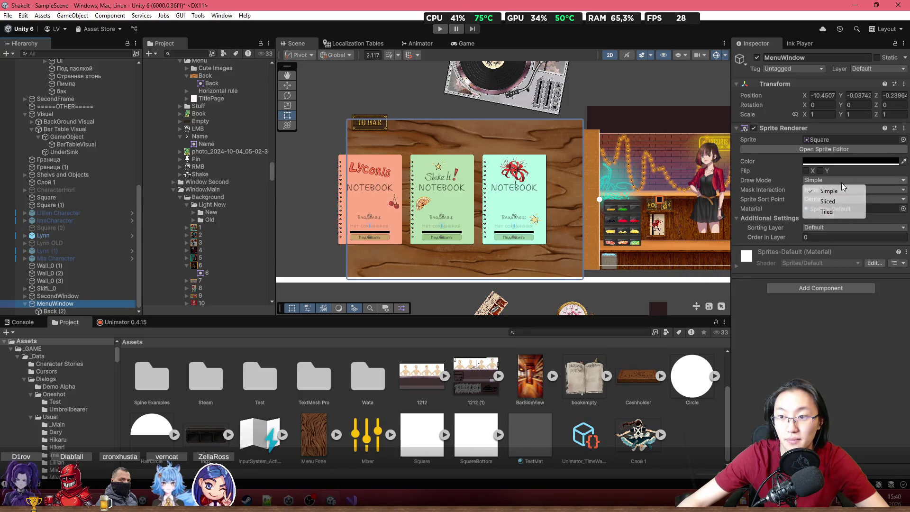
left_click(832, 212)
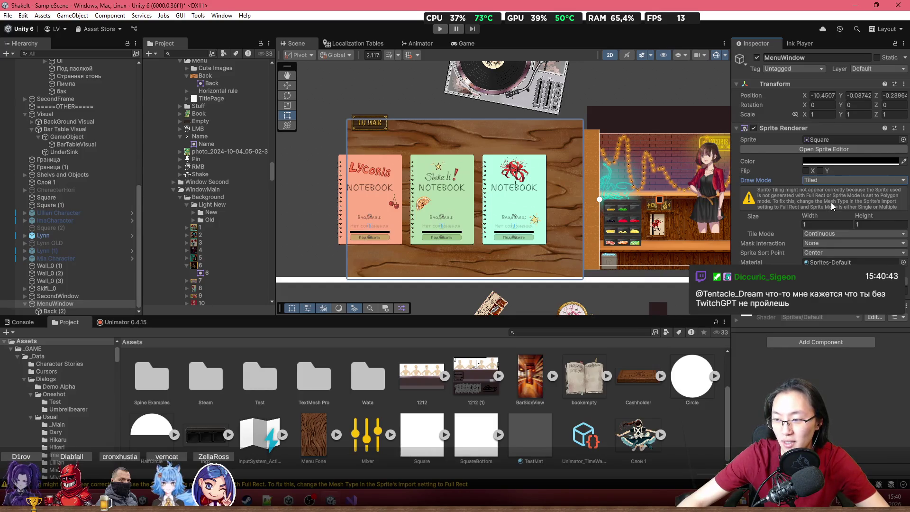
left_click(877, 224)
type("76")
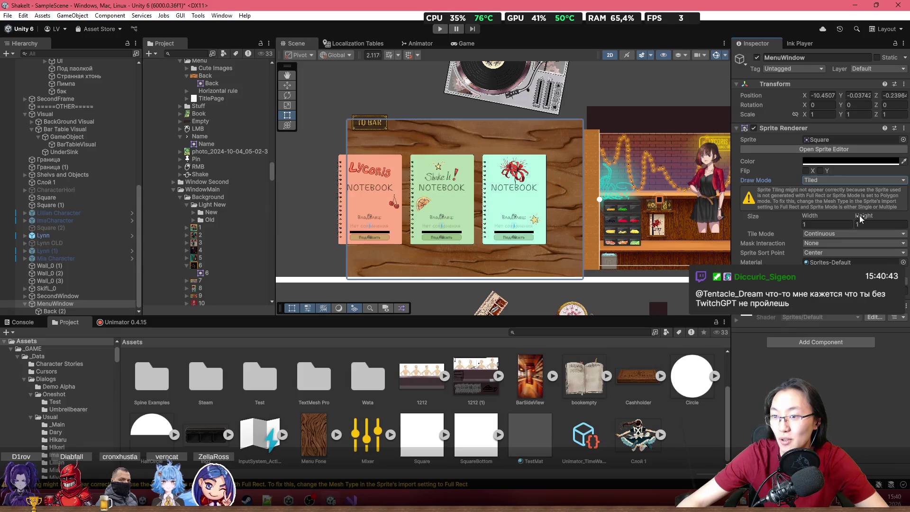
key("BackSpace")
key("BackSpace")
type("33.9")
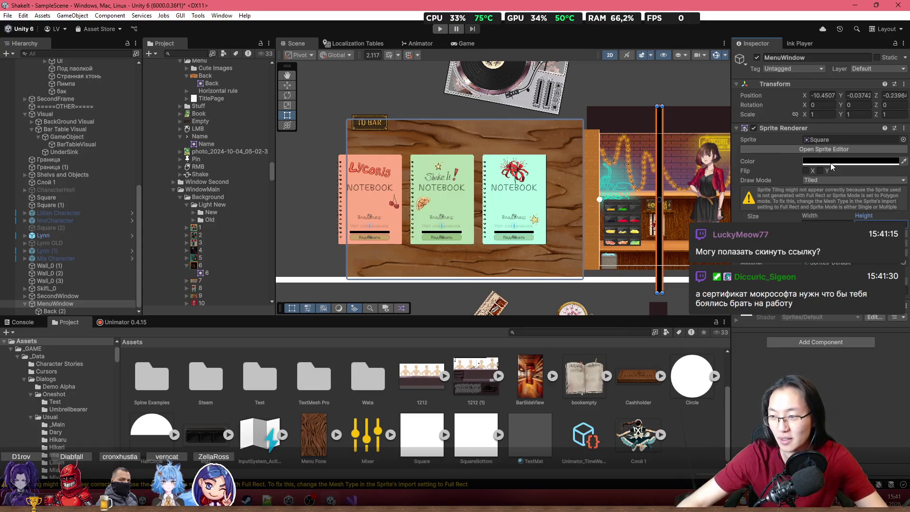
Step: Zoom and pan the Scene view in closer on the notebooks
scroll(441, 202, "up", 1)
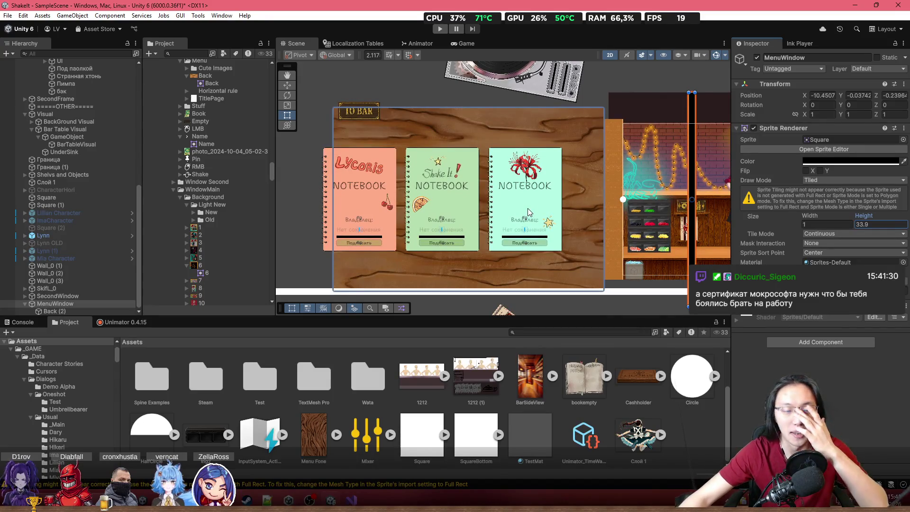
scroll(526, 211, "up", 1)
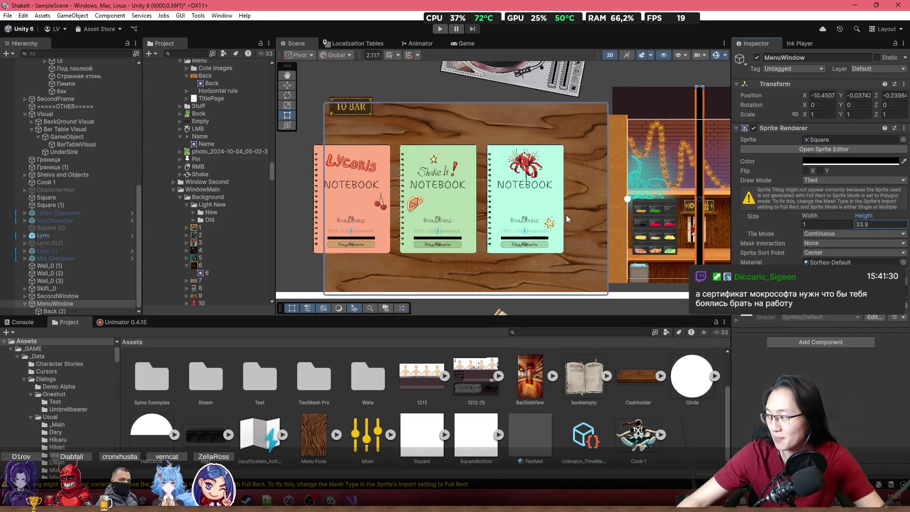
left_click_drag(433, 163, 493, 163)
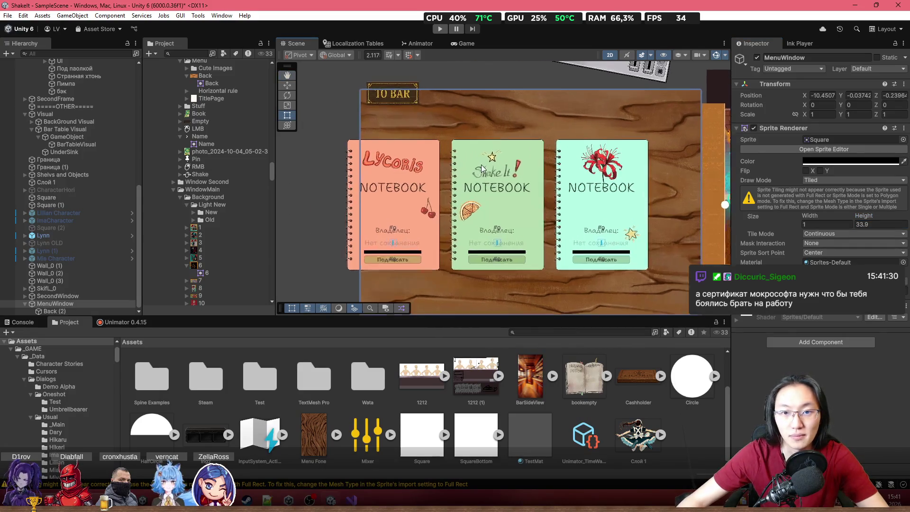